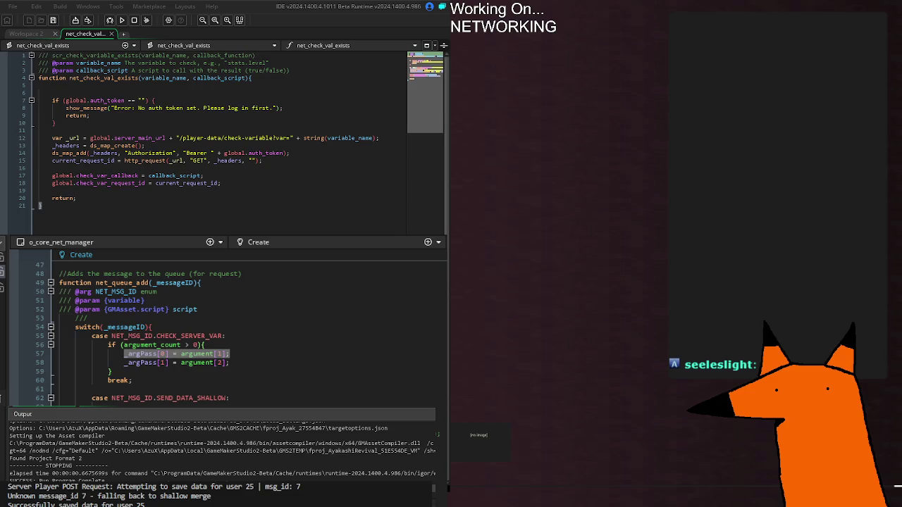
# Check the _argPass uses in the queue function, run the game, and dismiss the net manager status message
pyautogui.doubleClick(141, 354)
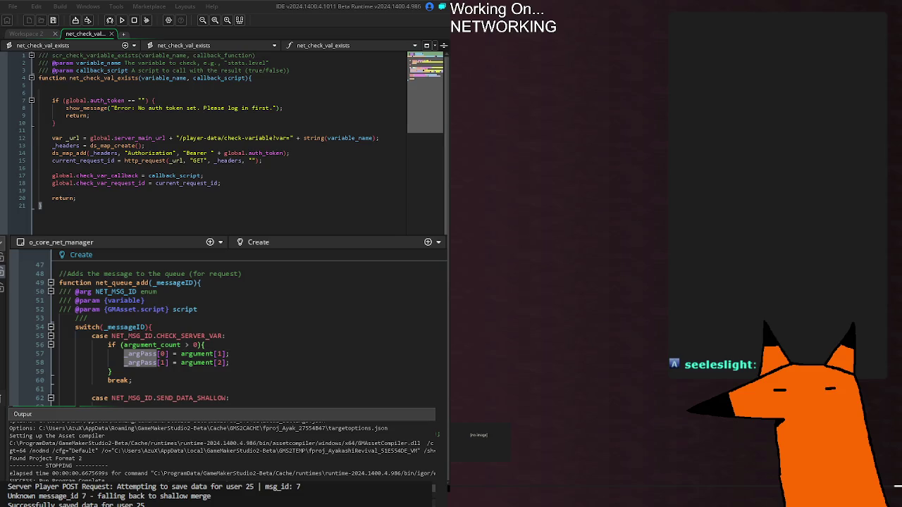
pyautogui.click(439, 425)
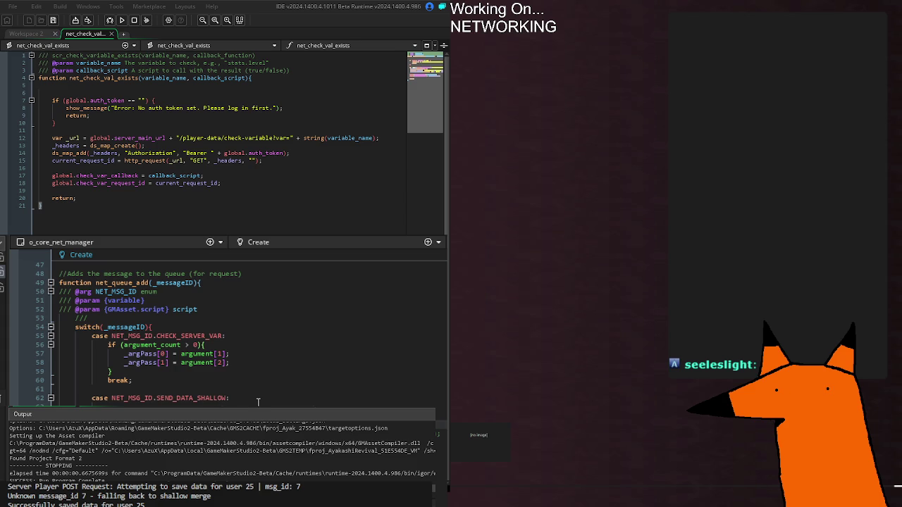
pyautogui.scroll(-20, 258, 402)
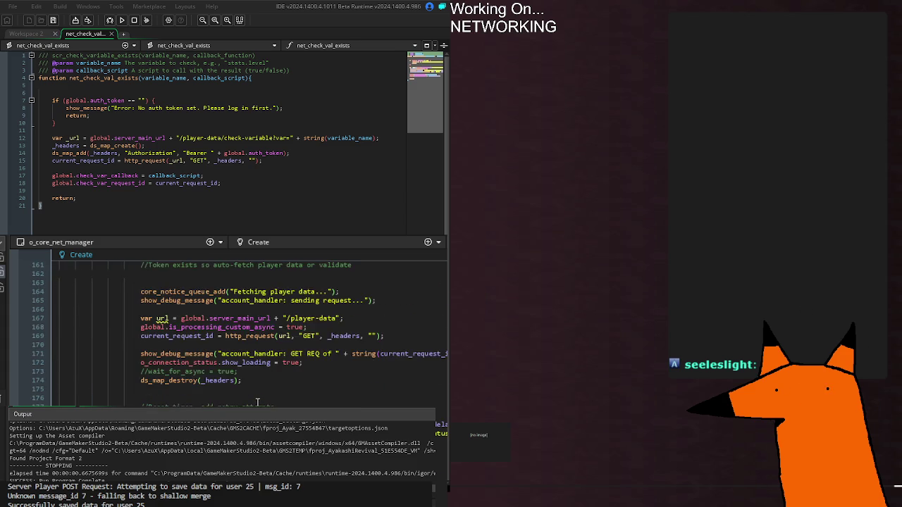
pyautogui.scroll(-12, 258, 400)
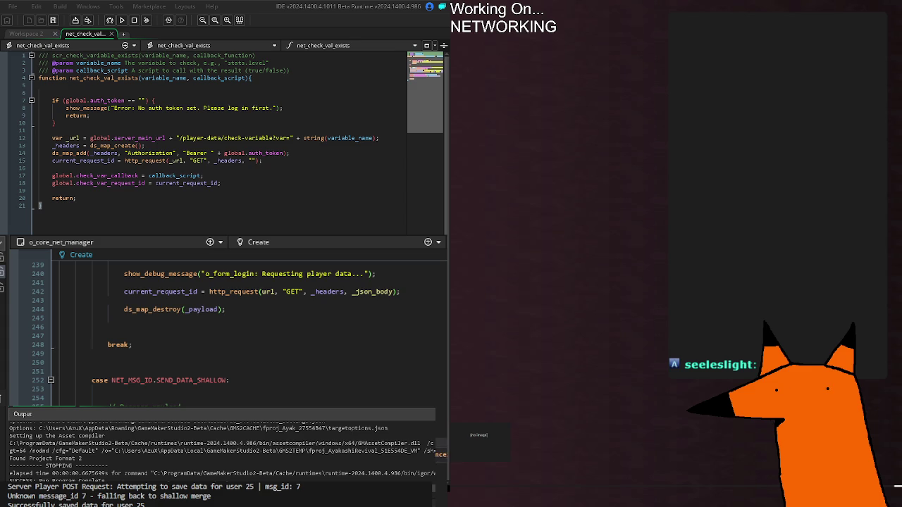
pyautogui.press('F5')
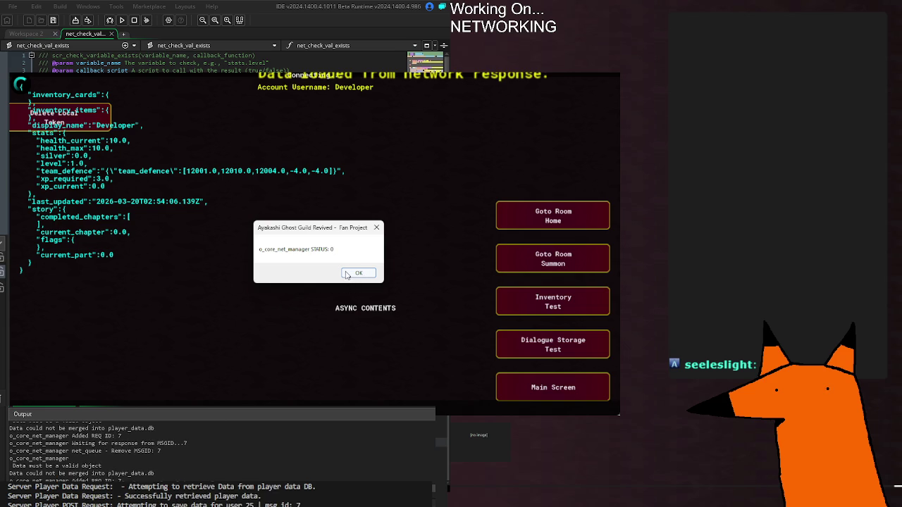
pyautogui.click(355, 273)
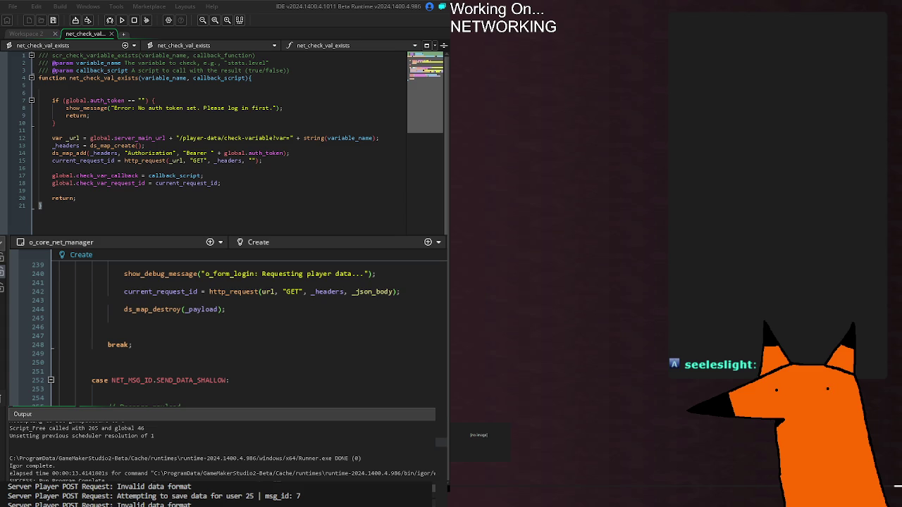
pyautogui.hotkey('ctrl', 'z')
pyautogui.hotkey('ctrl', 'z')
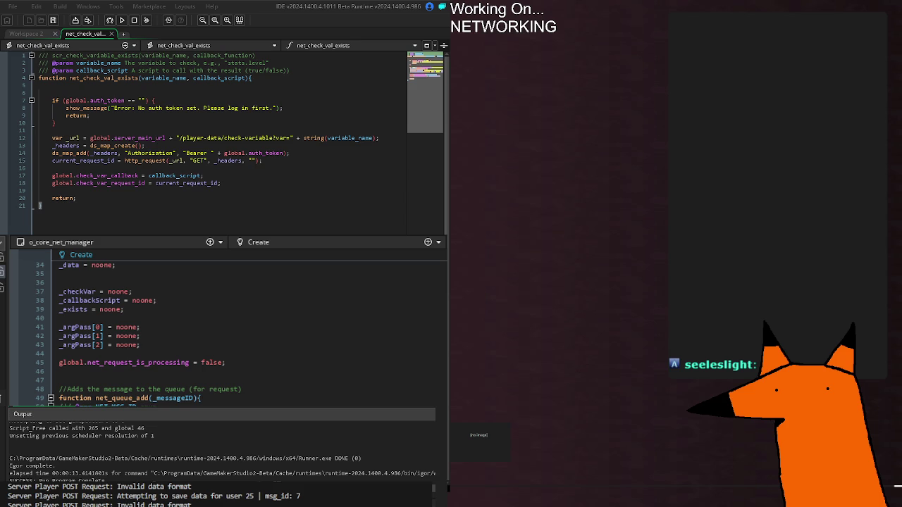
pyautogui.hotkey('ctrl', 'z')
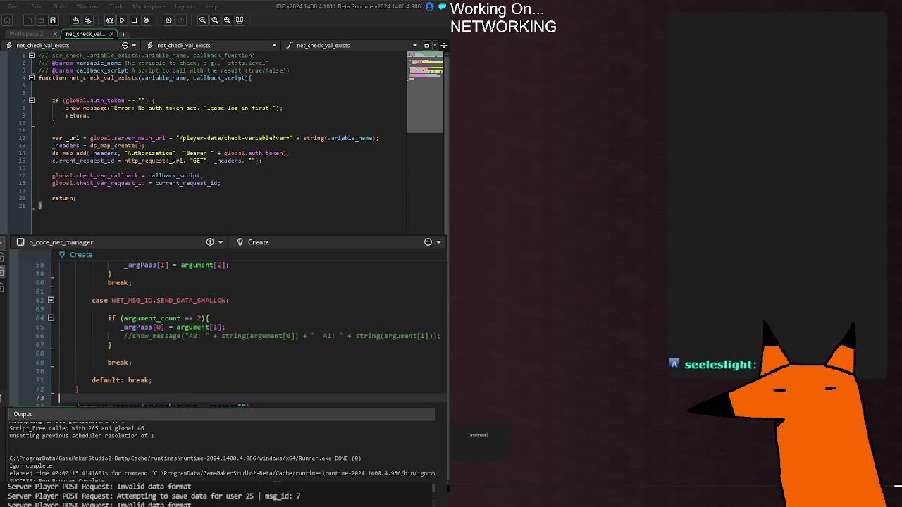
pyautogui.hotkey('ctrl', 'z')
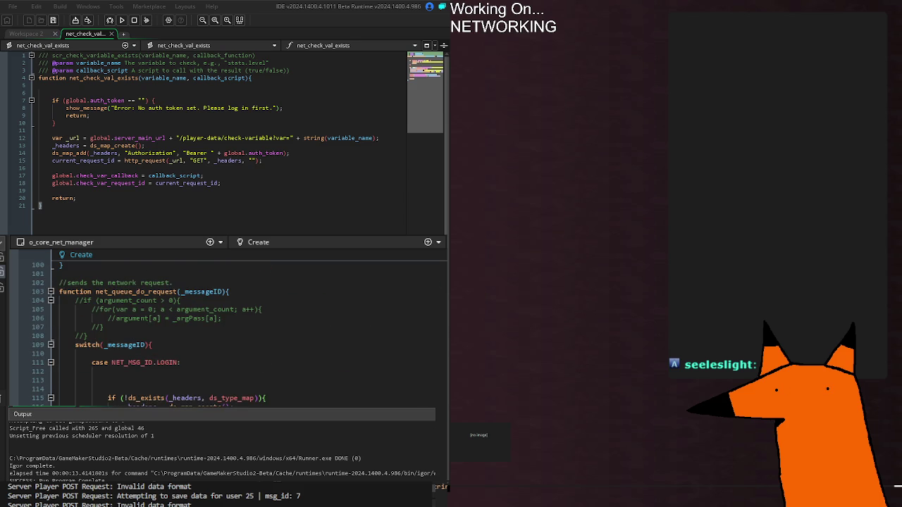
pyautogui.scroll(-20, 226, 331)
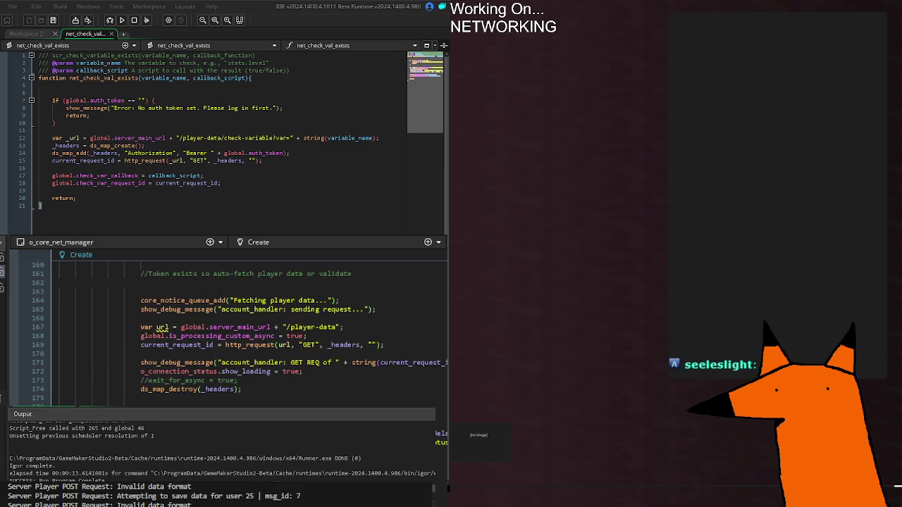
pyautogui.scroll(-6, 226, 331)
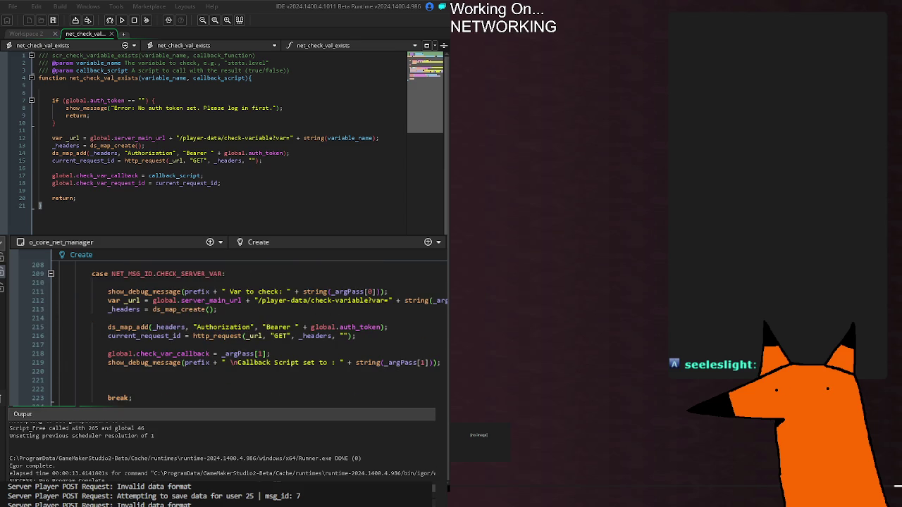
pyautogui.scroll(-12, 226, 331)
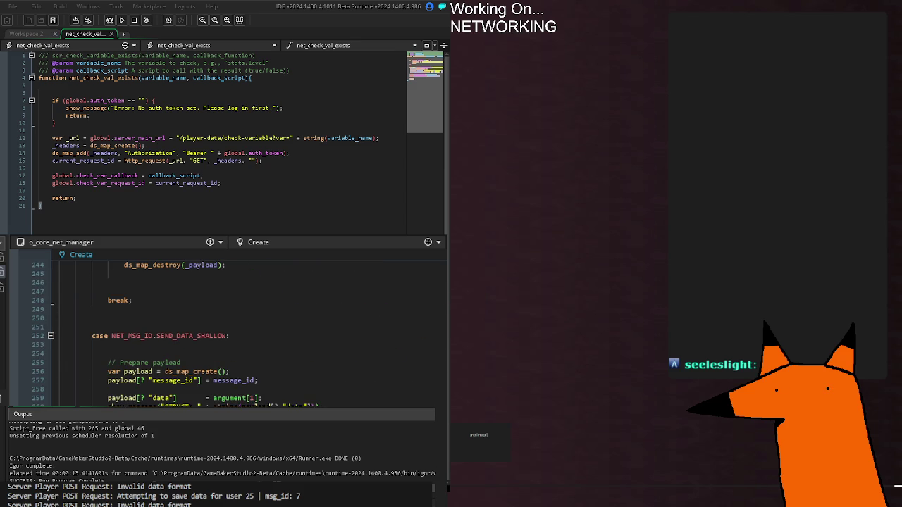
pyautogui.doubleClick(120, 380)
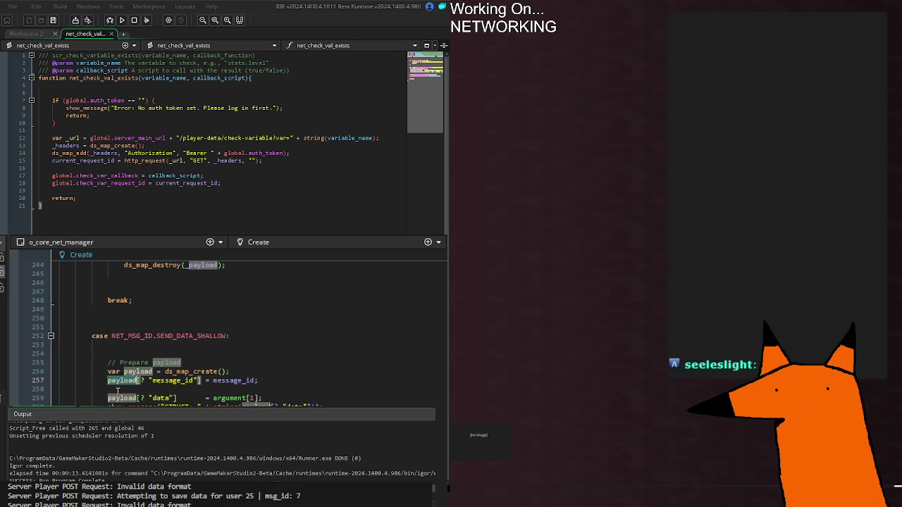
pyautogui.press('Right')
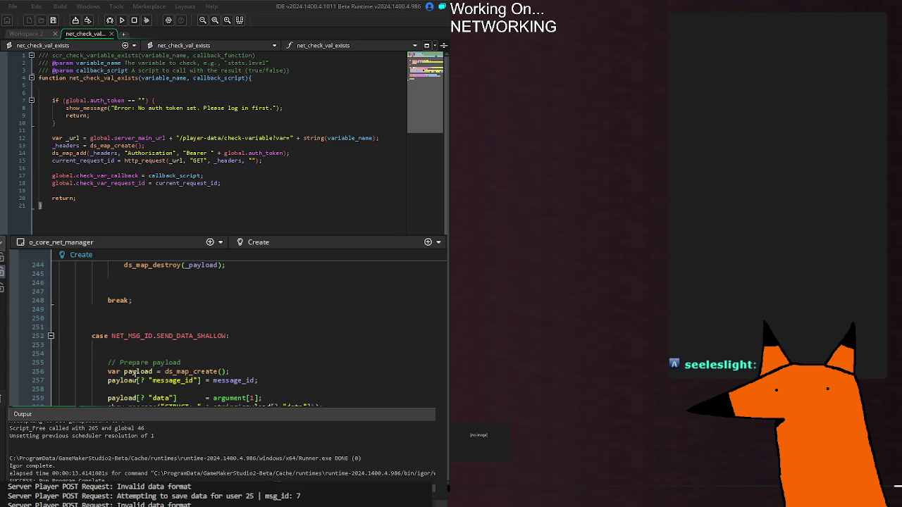
pyautogui.click(130, 368)
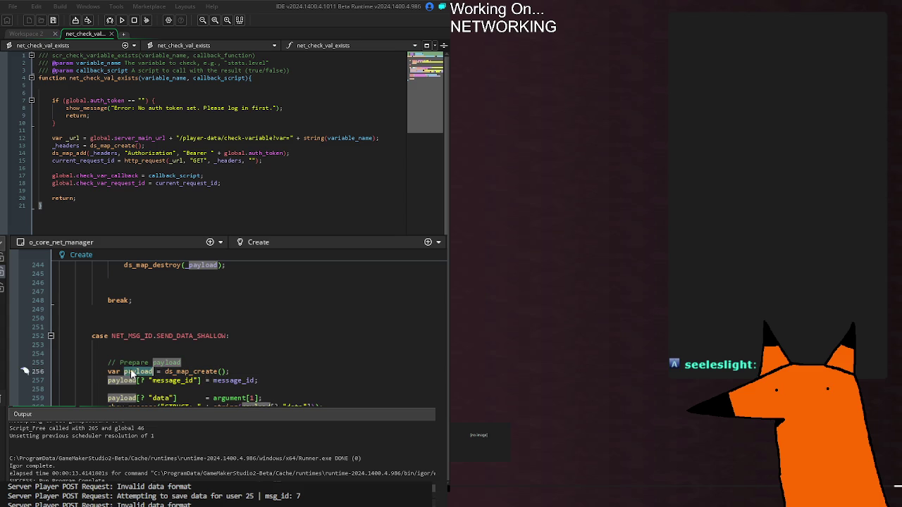
pyautogui.click(261, 370)
pyautogui.click(305, 388)
pyautogui.click(277, 380)
pyautogui.press('Return')
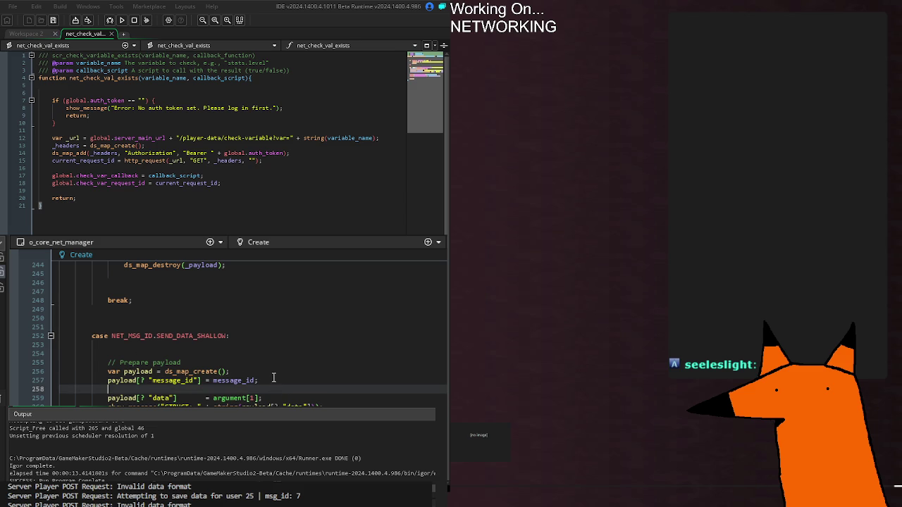
pyautogui.click(441, 417)
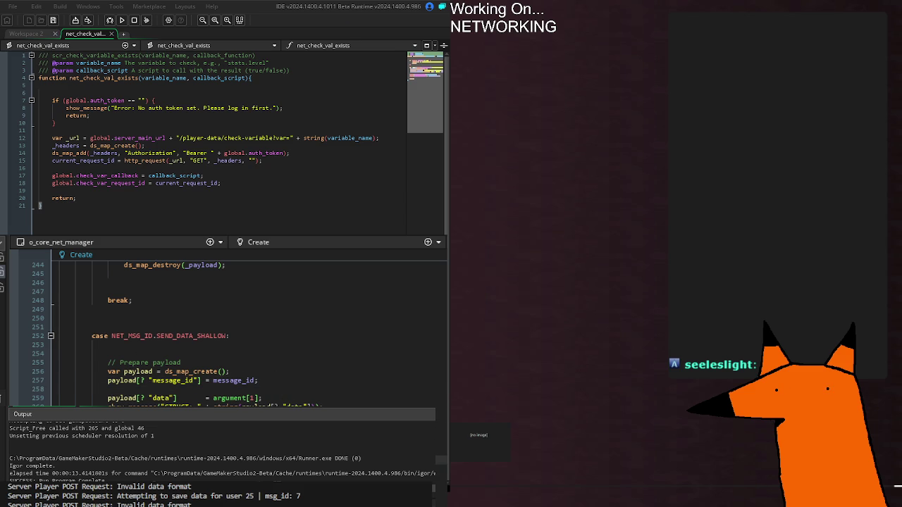
pyautogui.scroll(-15, 233, 324)
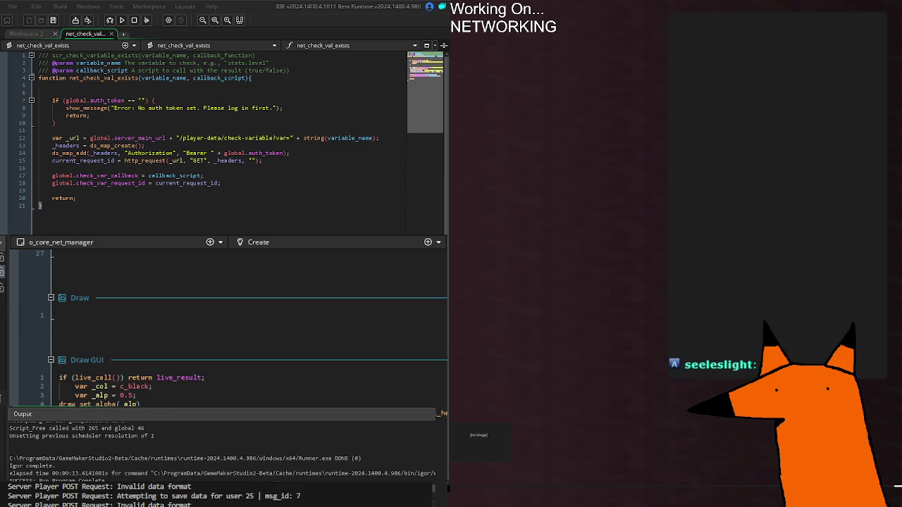
pyautogui.scroll(4, 233, 324)
pyautogui.scroll(-20, 233, 331)
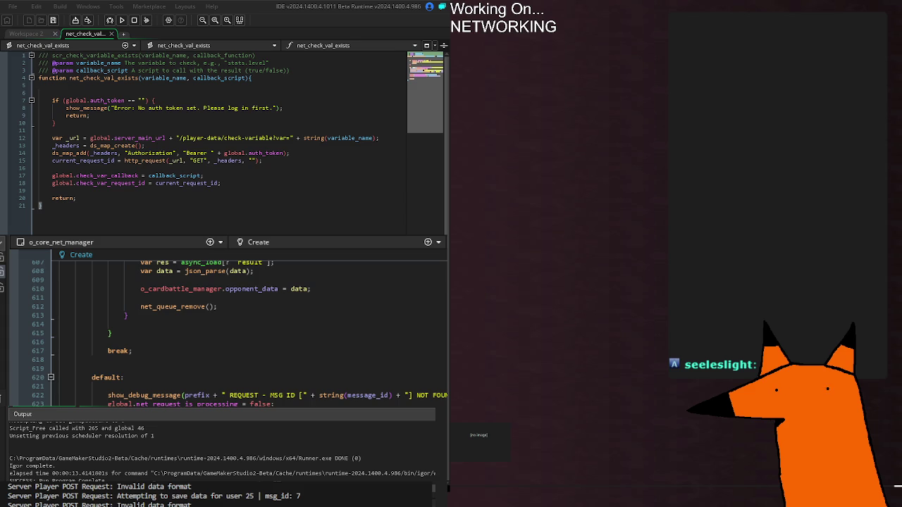
pyautogui.hotkey('ctrl', 'Tab')
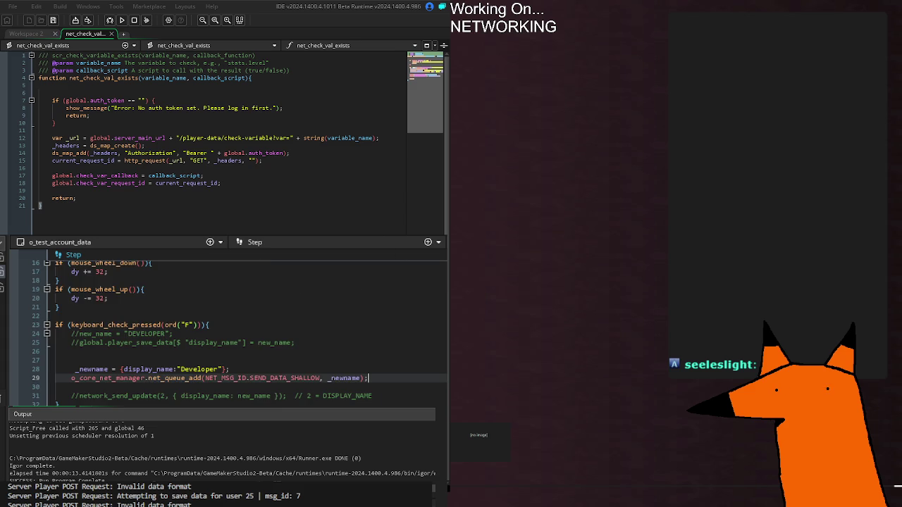
pyautogui.moveTo(76, 369)
pyautogui.moveTo(76, 369); pyautogui.dragTo(248, 369)
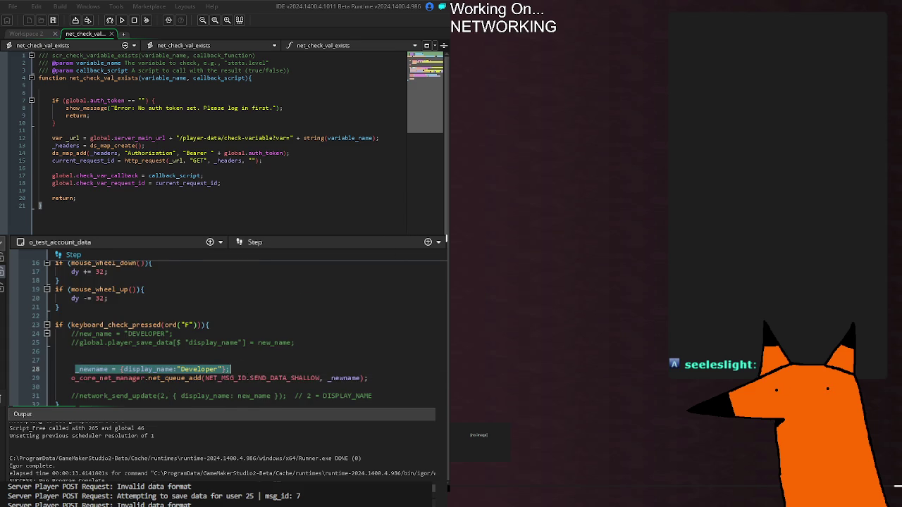
pyautogui.hotkey('ctrl', 'Tab')
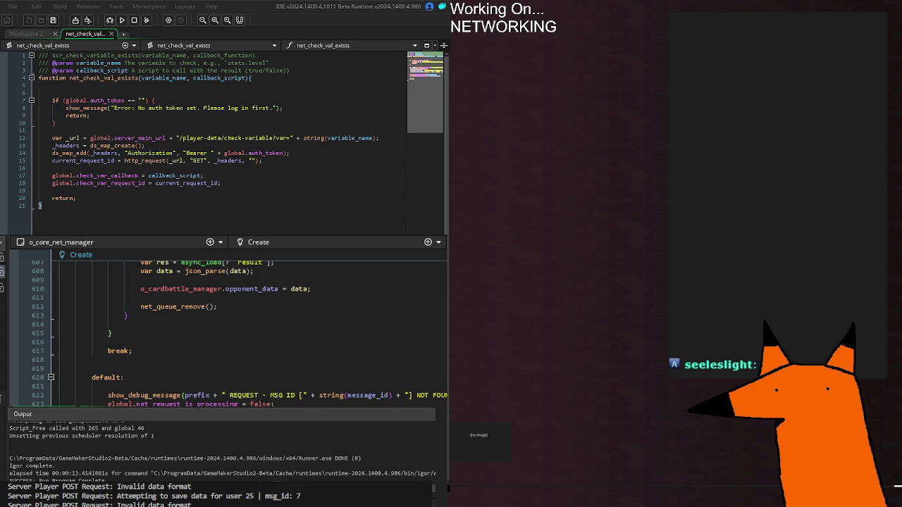
# Run the game again, dismiss the STATUS: 0 message, and stop the run with Shift+F5
pyautogui.press('F5')
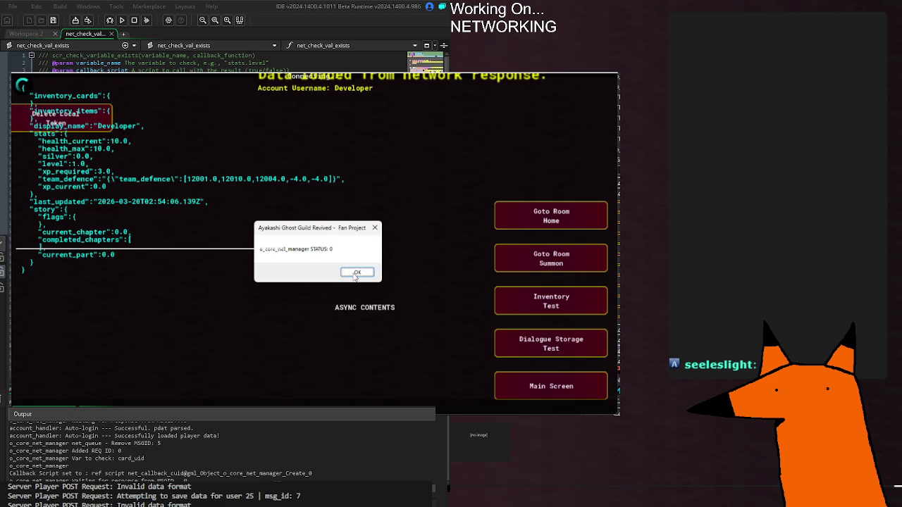
pyautogui.click(356, 273)
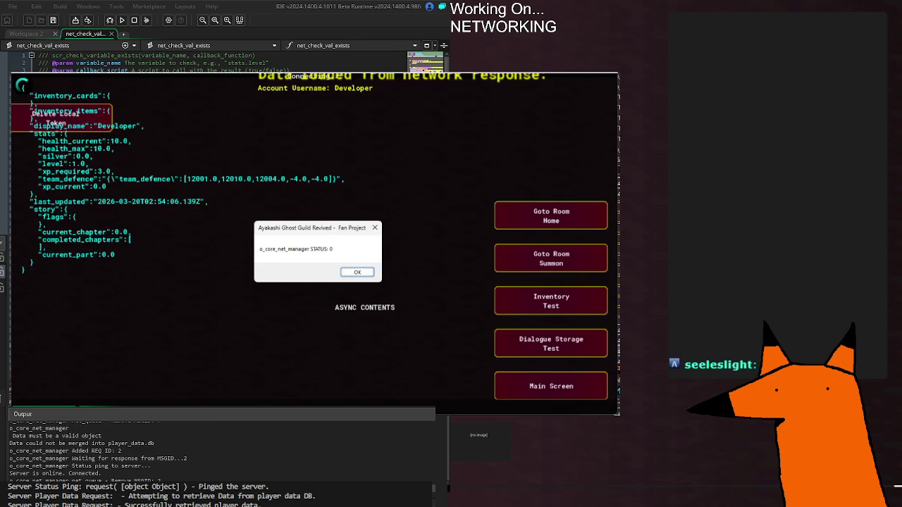
pyautogui.hotkey('shift', 'F5')
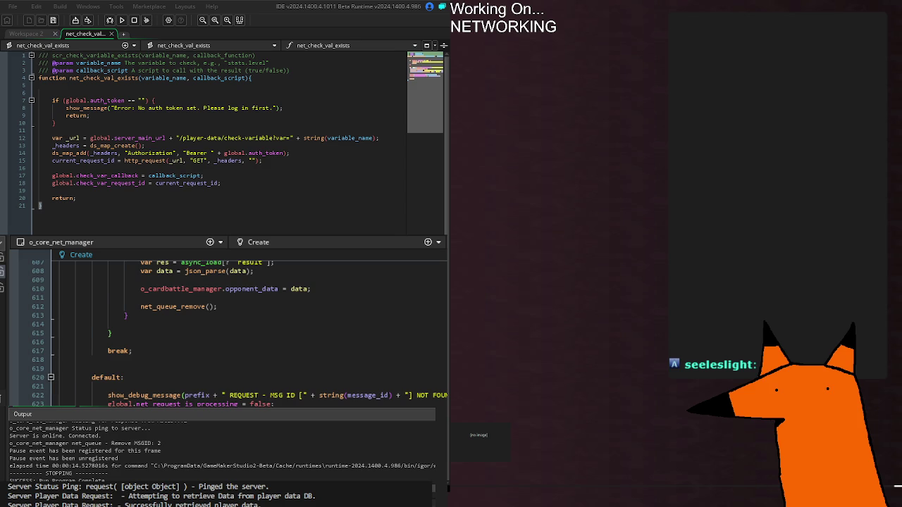
pyautogui.scroll(-2, 225, 331)
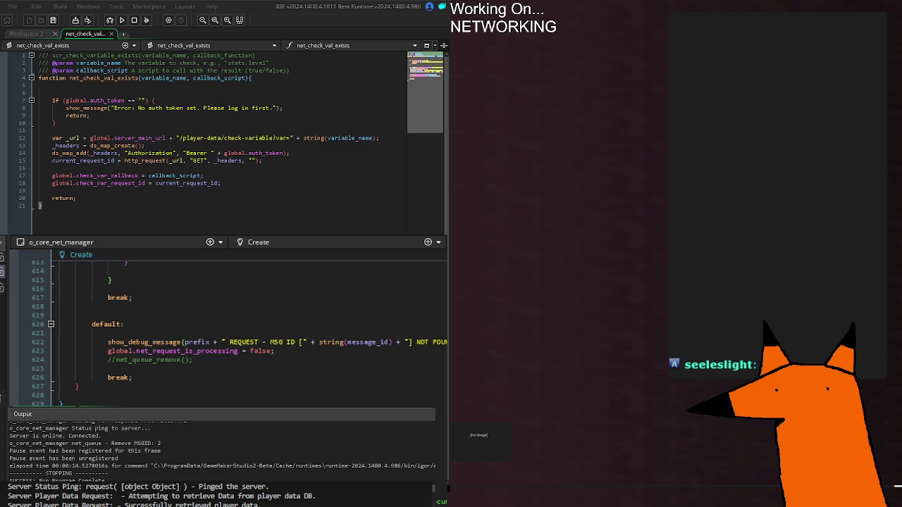
pyautogui.rightClick(234, 409)
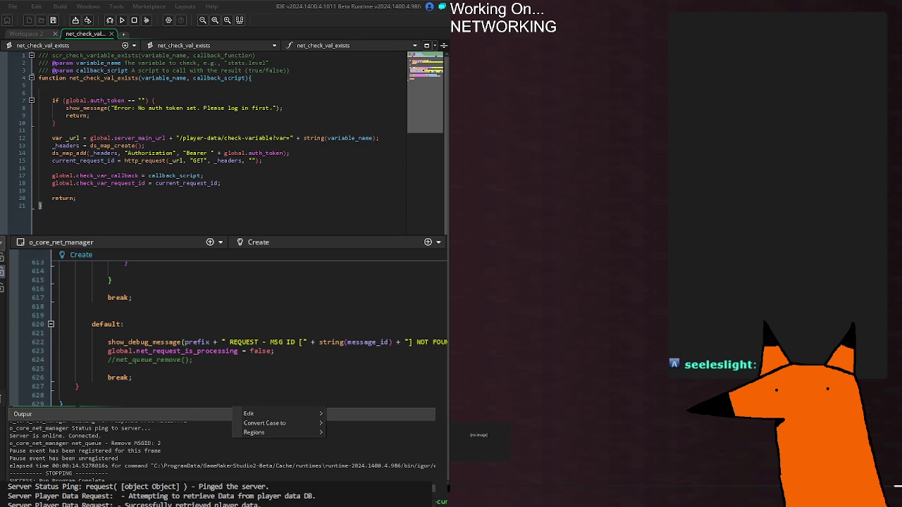
pyautogui.press('Escape')
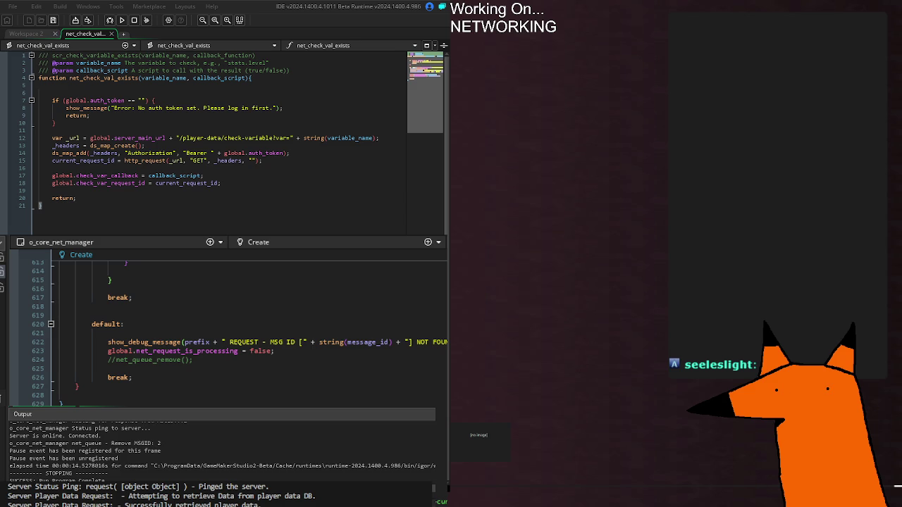
pyautogui.scroll(20, 225, 331)
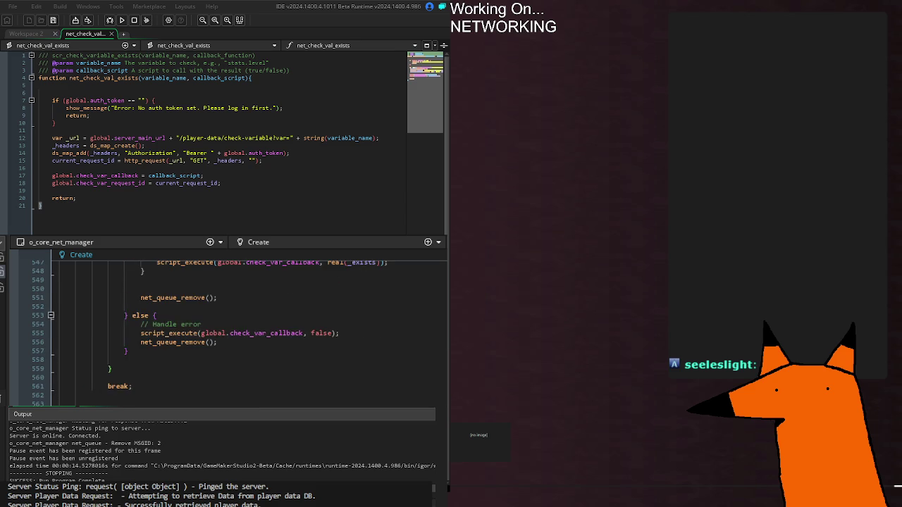
# Scroll to the CHECK_SERVER_VAR case and place the caret on the STATUS show_message line 539
pyautogui.scroll(10, 225, 331)
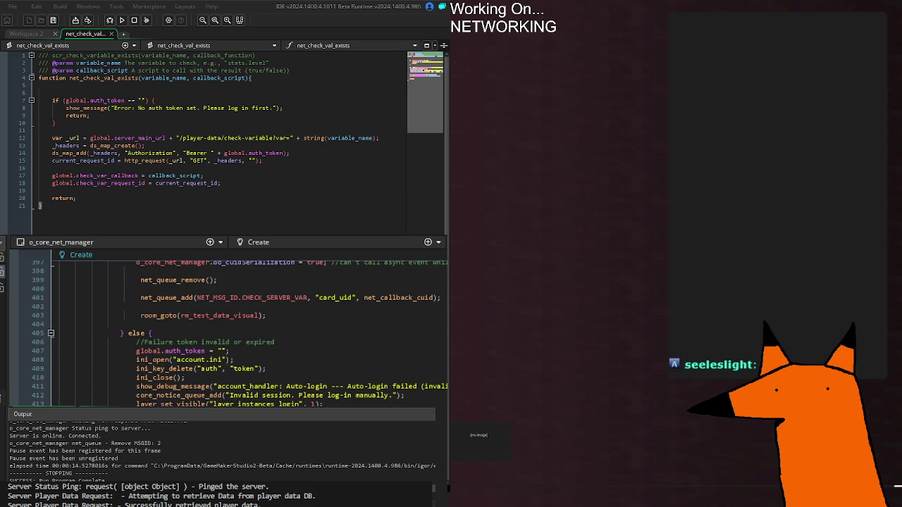
pyautogui.scroll(8, 226, 332)
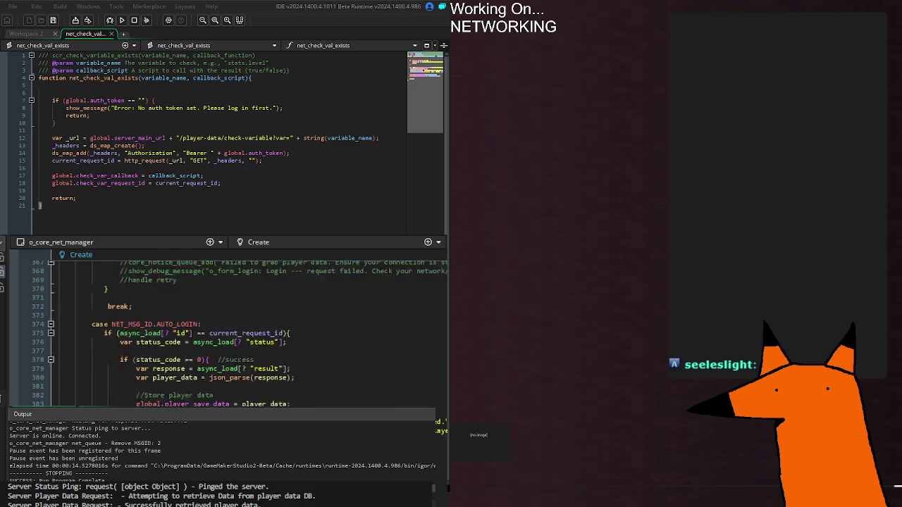
pyautogui.scroll(-5, 226, 331)
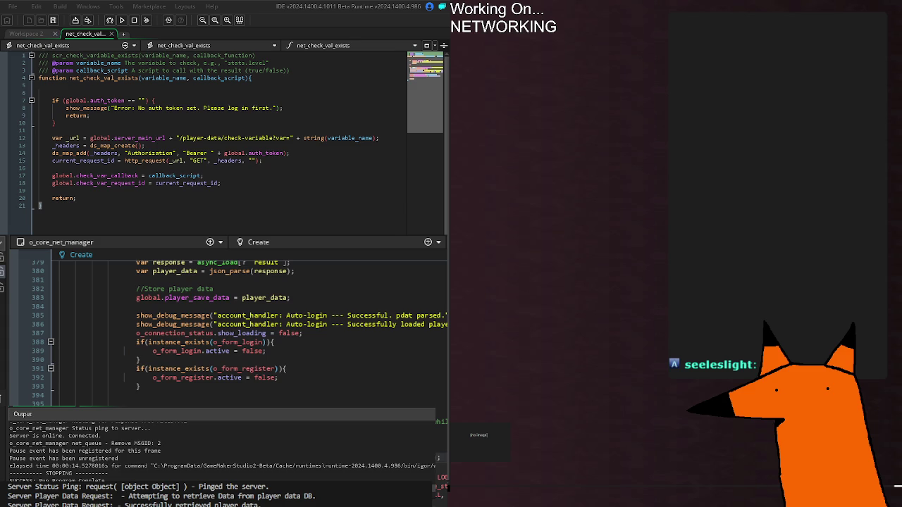
pyautogui.scroll(5, 225, 331)
pyautogui.scroll(-5, 226, 331)
pyautogui.scroll(-10, 226, 327)
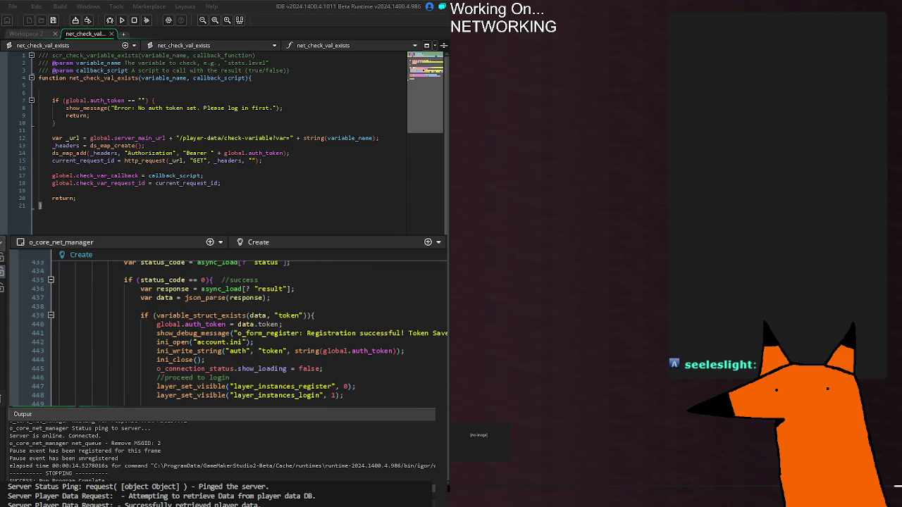
pyautogui.scroll(-10, 225, 331)
pyautogui.scroll(-5, 226, 331)
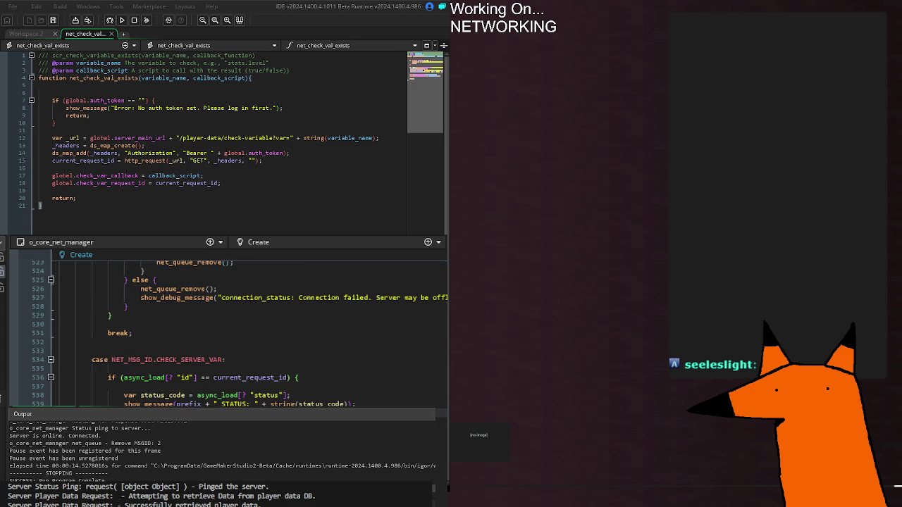
pyautogui.click(123, 404)
# Comment out line 539's STATUS show_message call with Ctrl+K and rebuild the game
pyautogui.doubleClick(123, 404)
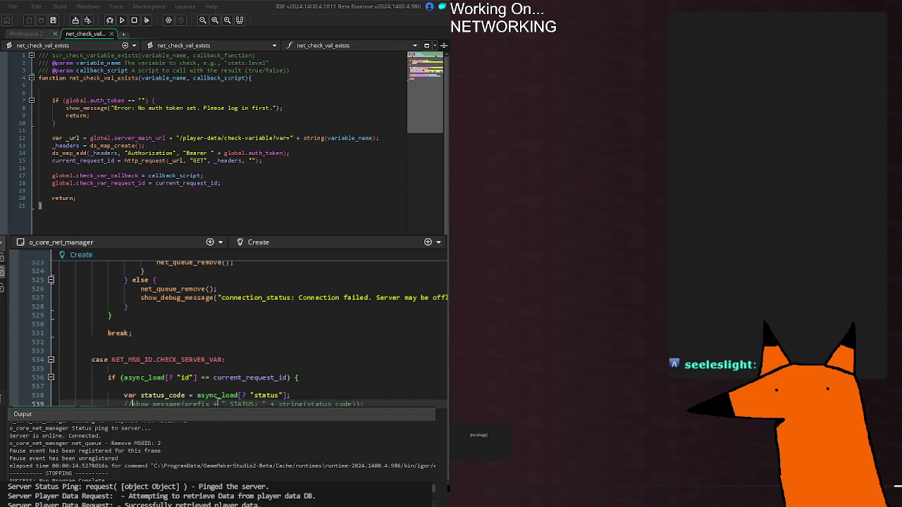
pyautogui.hotkey('ctrl', 'k')
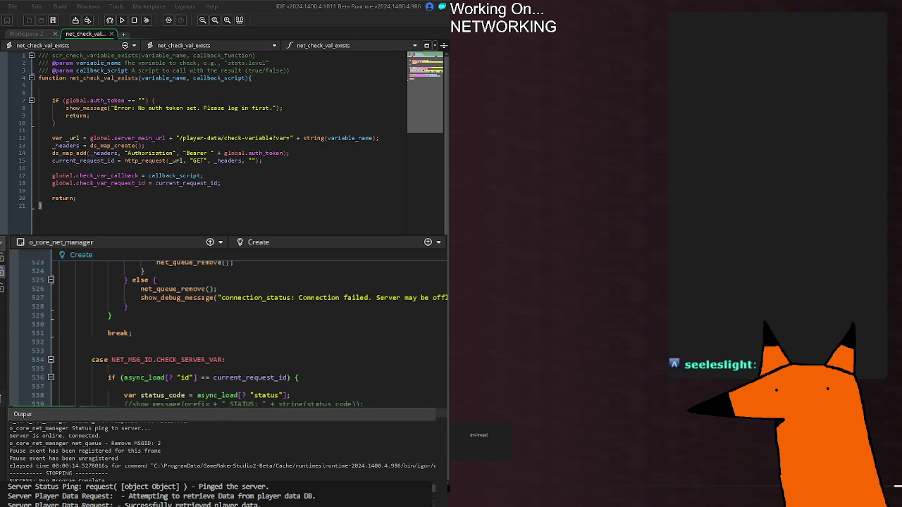
pyautogui.press('F5')
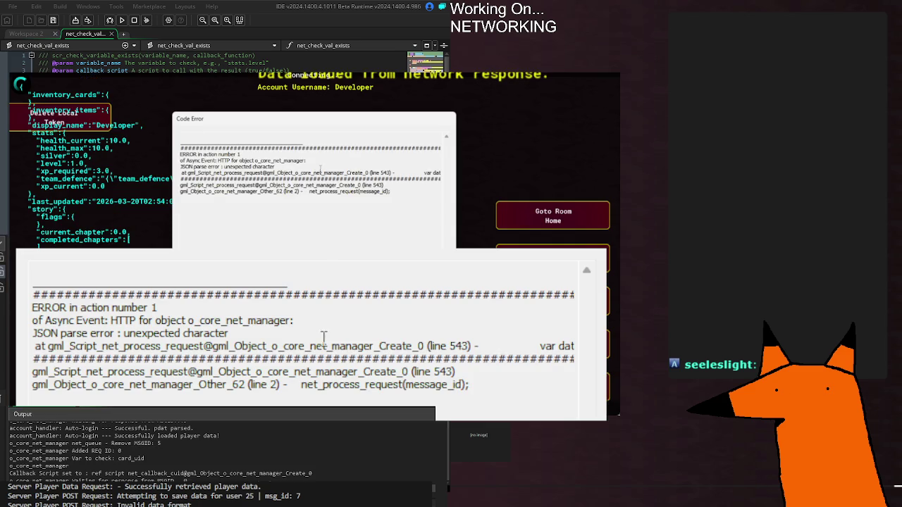
# Close the game that crashed with the JSON parse error
pyautogui.click(161, 465)
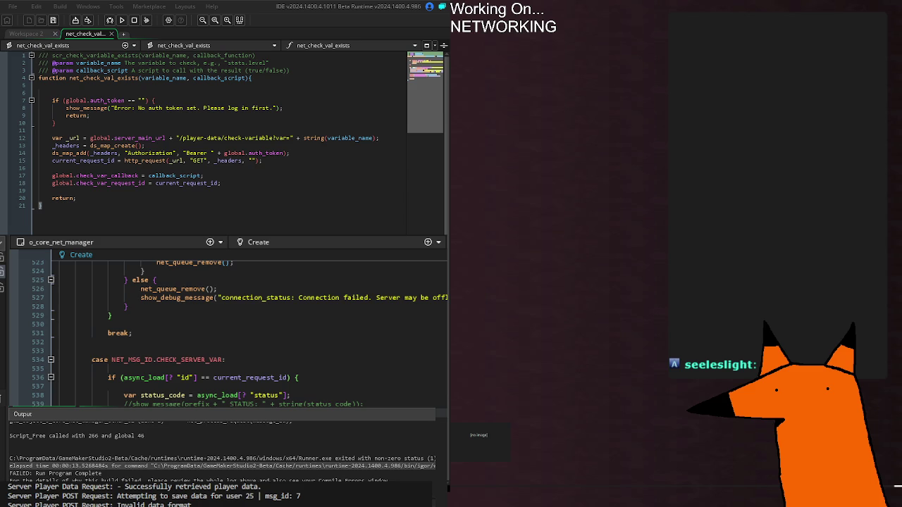
# Find the JSON parse error in the Output log, select its json_parse line reference, and rebuild
pyautogui.scroll(5, 162, 447)
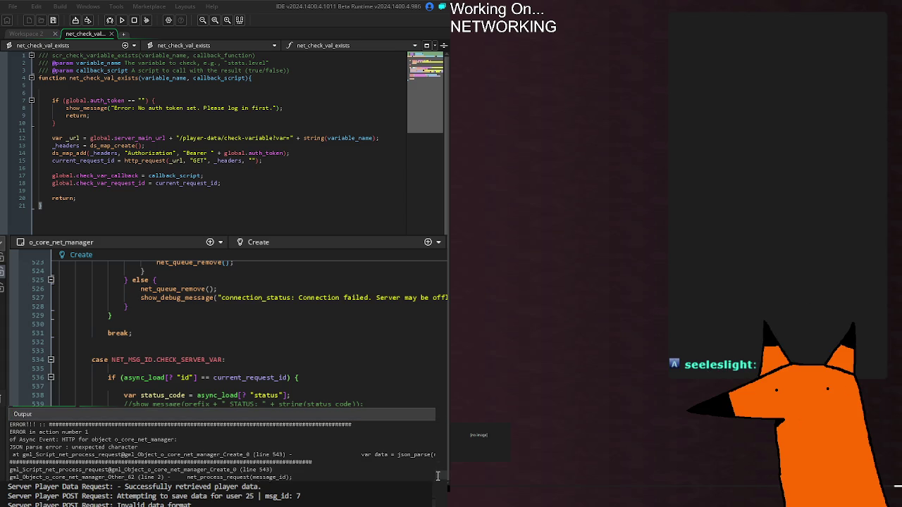
pyautogui.click(38, 447)
pyautogui.click(212, 454)
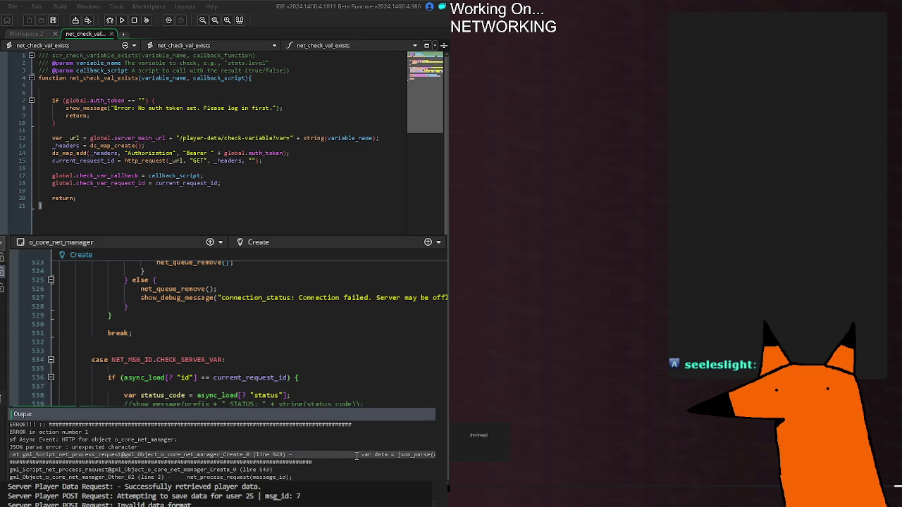
pyautogui.moveTo(355, 455); pyautogui.dragTo(312, 462)
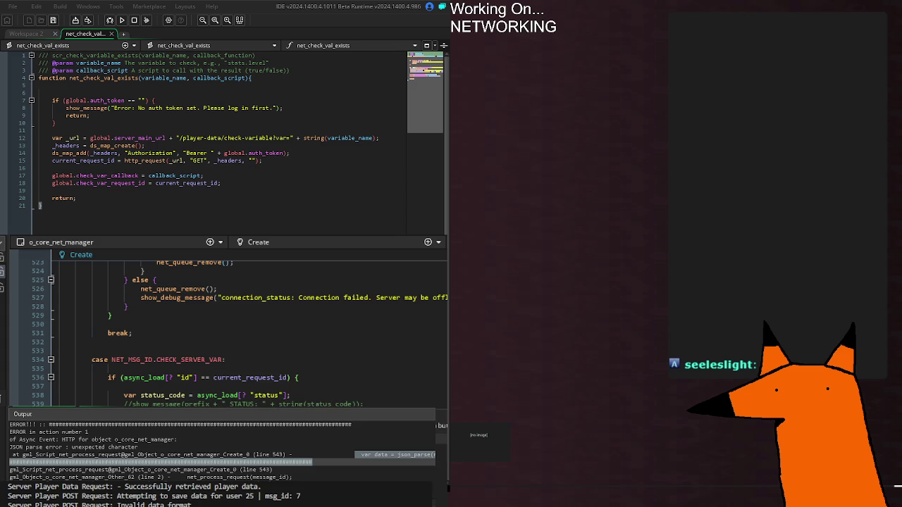
pyautogui.press('F5')
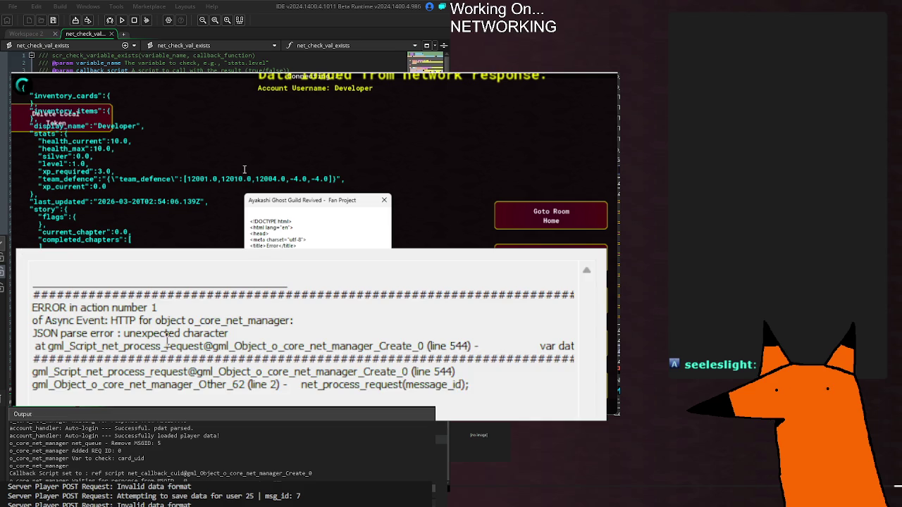
# Read the full line 544 JSON parse error, dismiss the report, and stop the game
pyautogui.moveTo(115, 350); pyautogui.dragTo(497, 356)
pyautogui.click(496, 356)
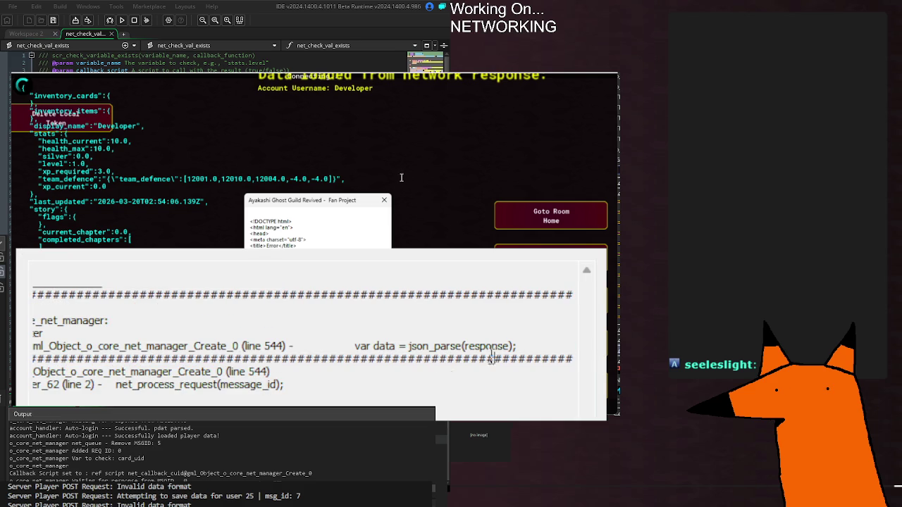
pyautogui.press('Escape')
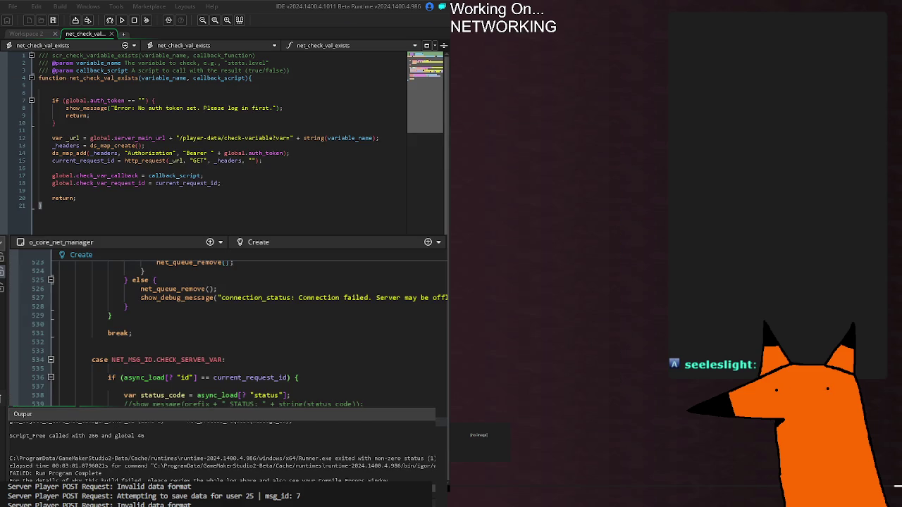
pyautogui.scroll(20, 240, 328)
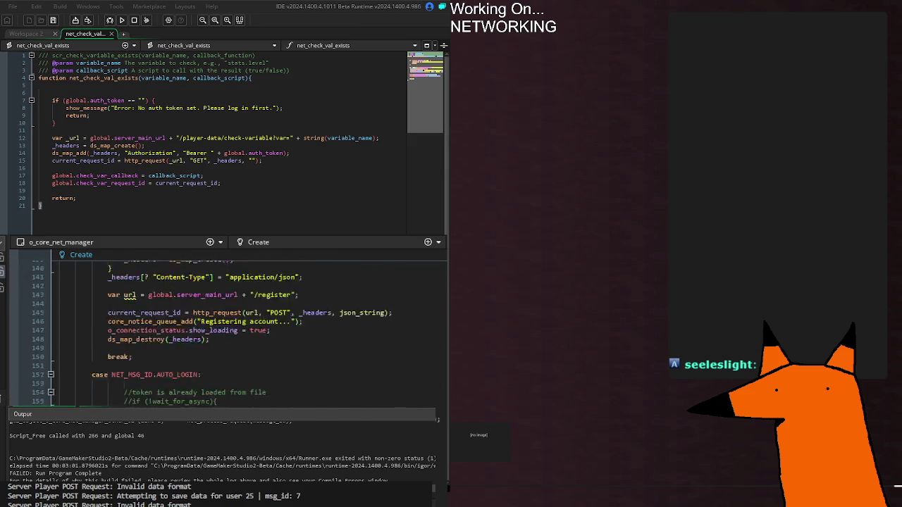
pyautogui.scroll(-10, 239, 328)
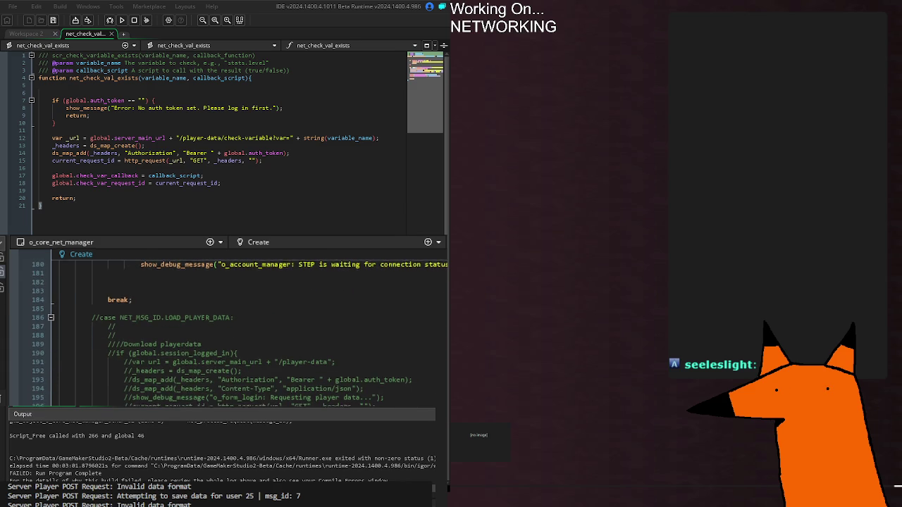
# Inspect the CHECK_SERVER_VAR code: the 'Var to check' log line, the line 212 check-variable URL, and _argPass
pyautogui.scroll(7, 240, 328)
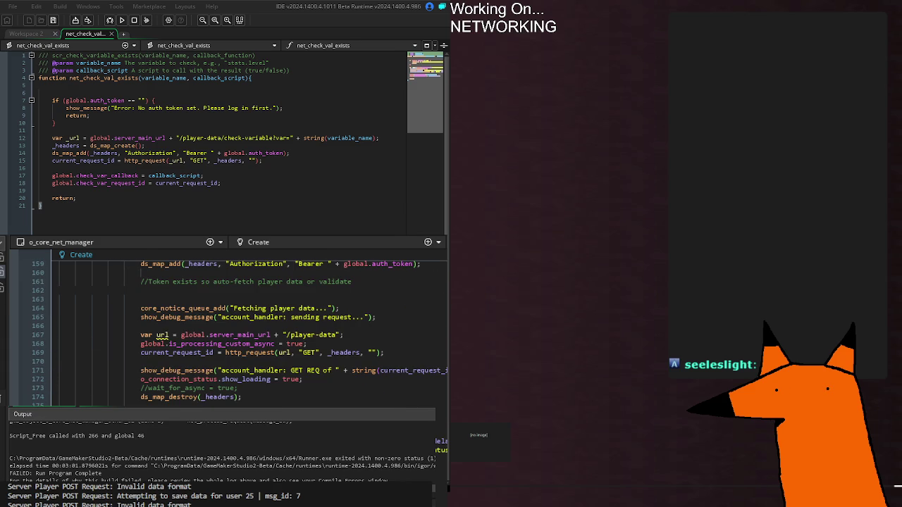
pyautogui.scroll(1, 240, 327)
pyautogui.scroll(-8, 240, 328)
pyautogui.scroll(-4, 239, 328)
pyautogui.scroll(-2, 395, 367)
pyautogui.click(396, 367)
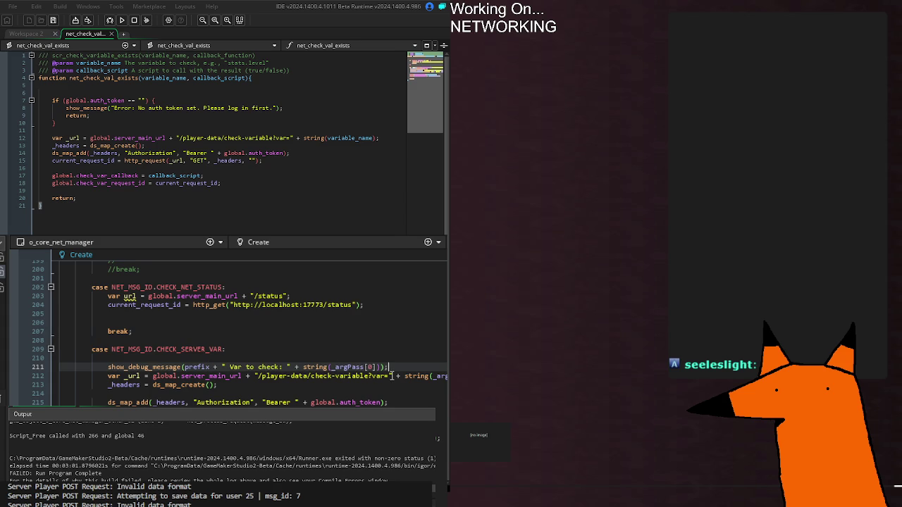
pyautogui.click(392, 376)
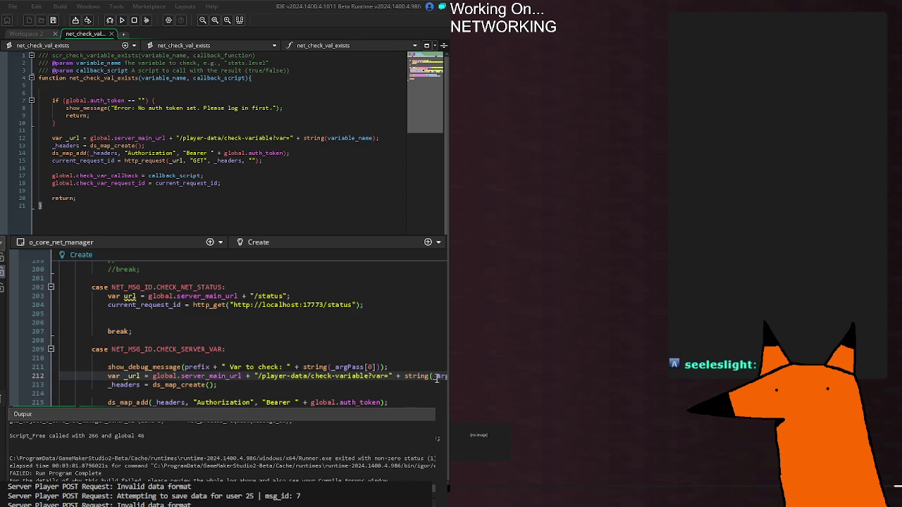
pyautogui.click(437, 377)
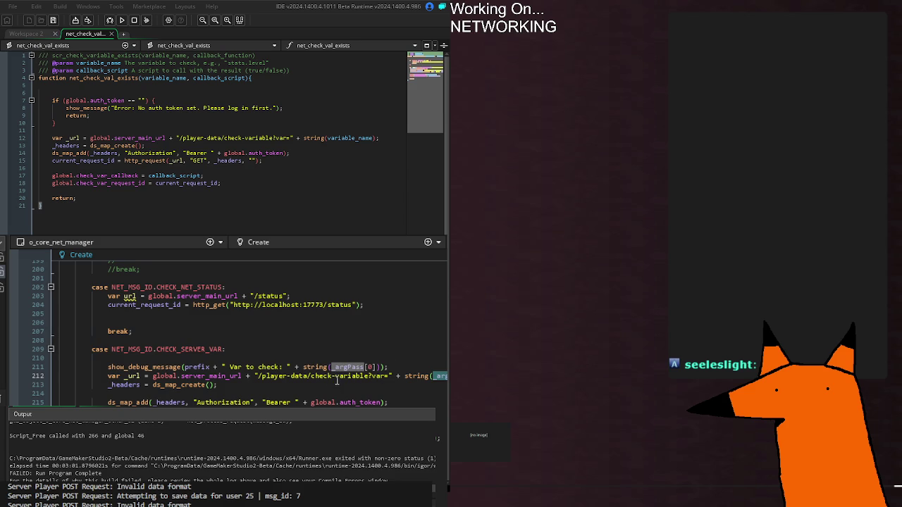
# Review the Output lines for 'Var to check: card_uid', the callback set, and Waiting for response
pyautogui.click(156, 465)
pyautogui.scroll(5, 157, 458)
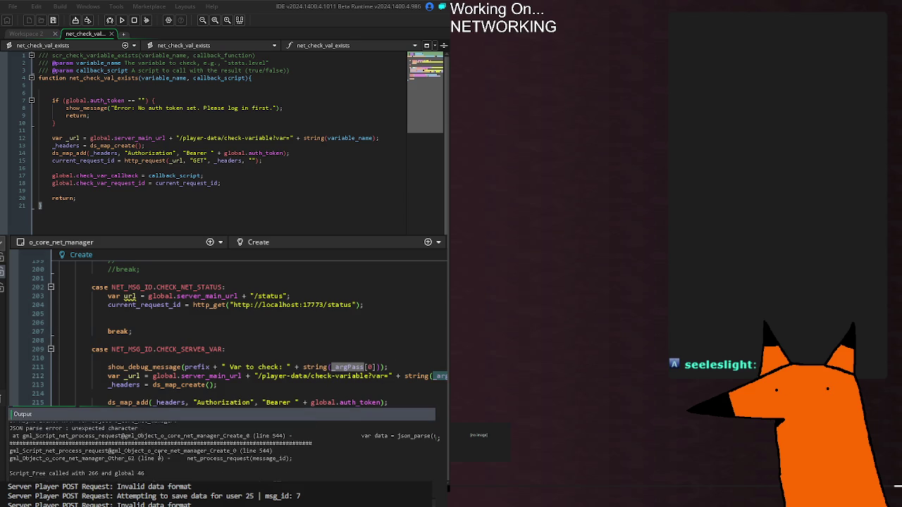
pyautogui.scroll(1, 148, 455)
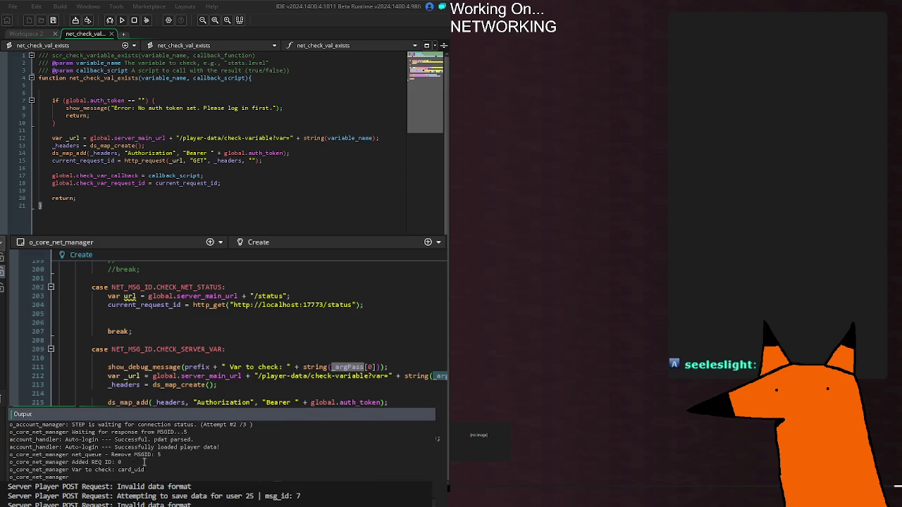
pyautogui.moveTo(72, 470)
pyautogui.mouseDown()
pyautogui.moveTo(77, 477)
pyautogui.moveTo(150, 470)
pyautogui.mouseUp()
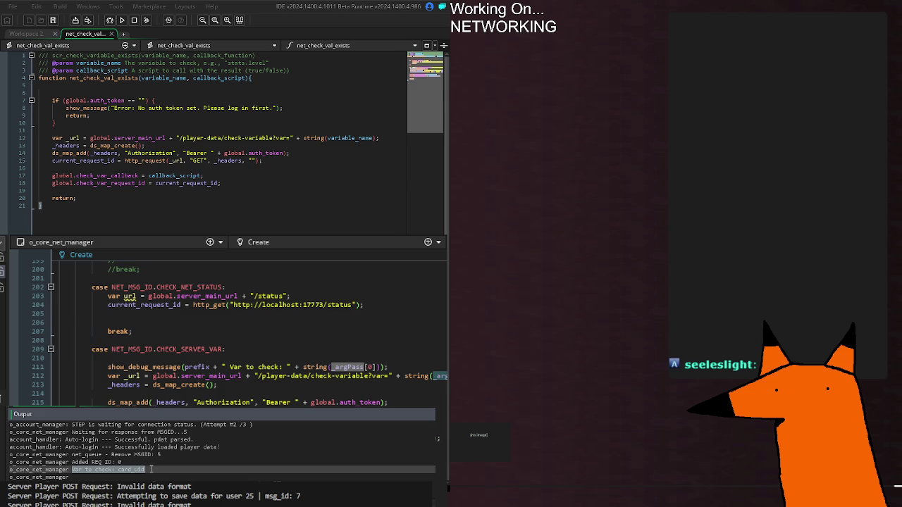
pyautogui.click(93, 479)
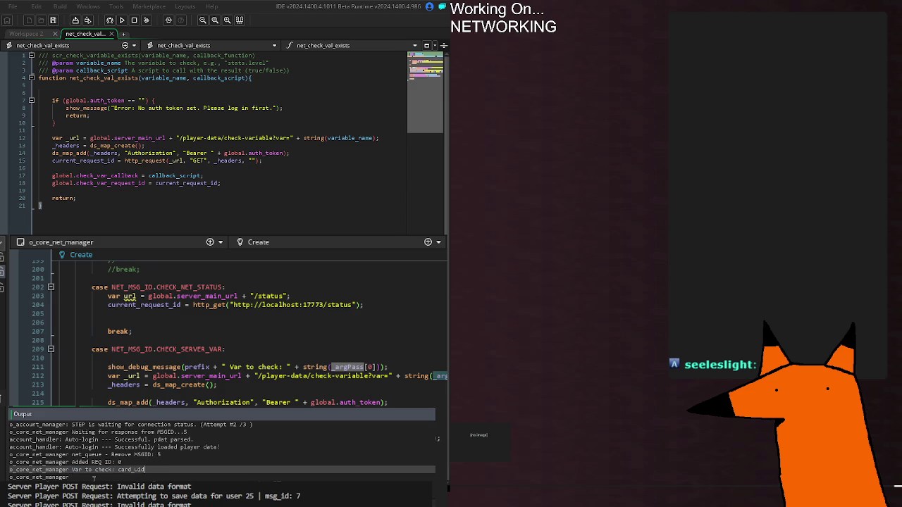
pyautogui.click(144, 469)
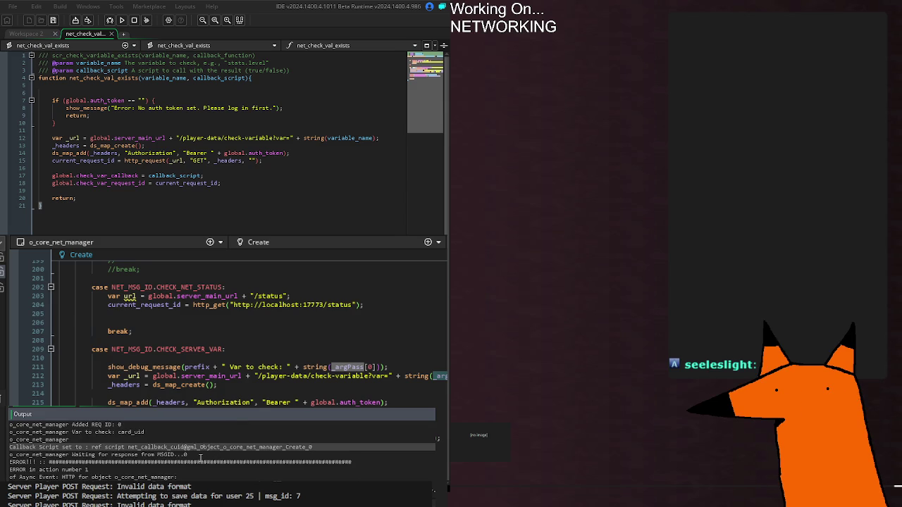
pyautogui.click(42, 456)
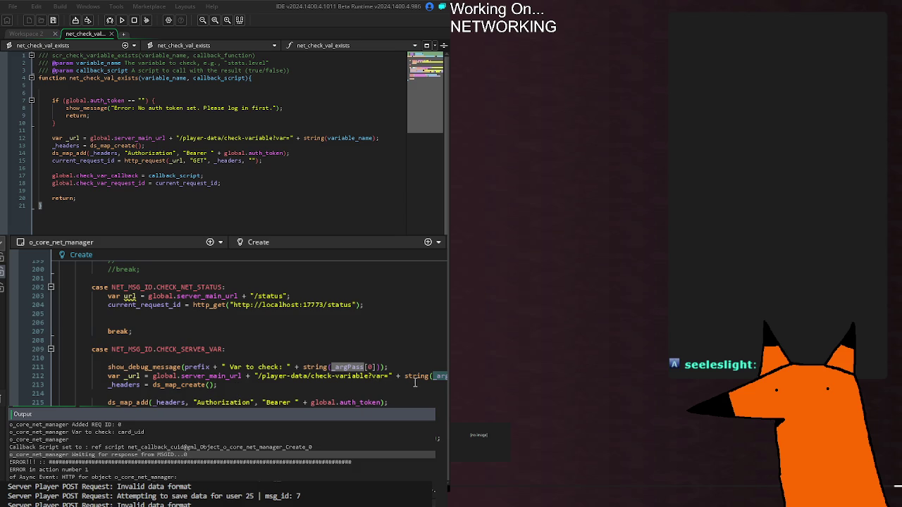
pyautogui.click(418, 385)
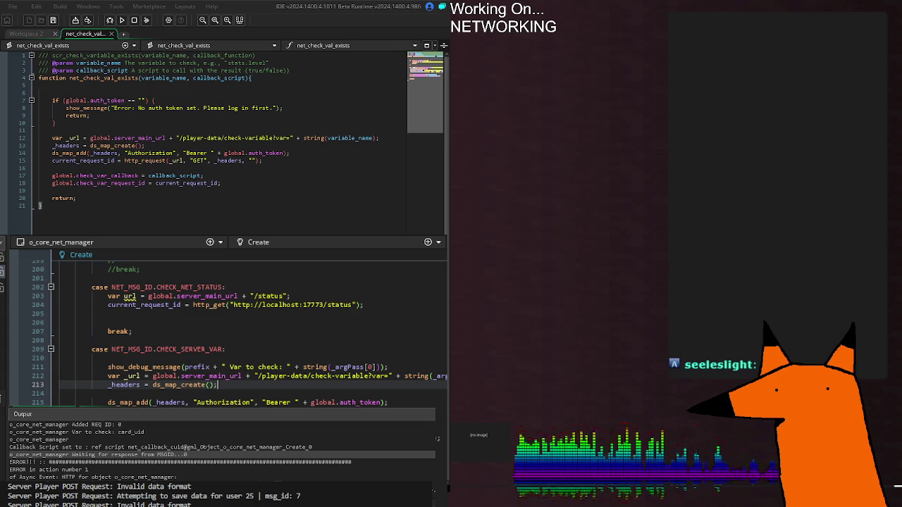
pyautogui.press('Up')
pyautogui.press('Down')
pyautogui.press('Home')
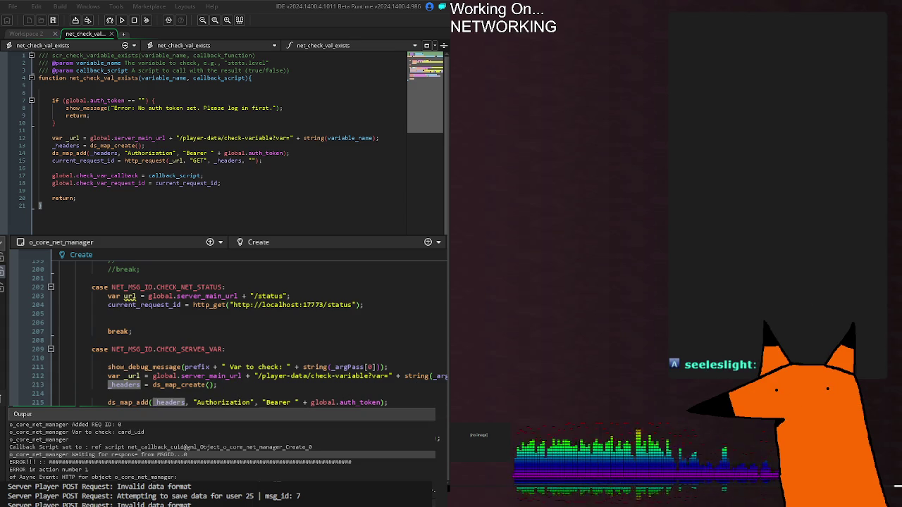
pyautogui.press('End')
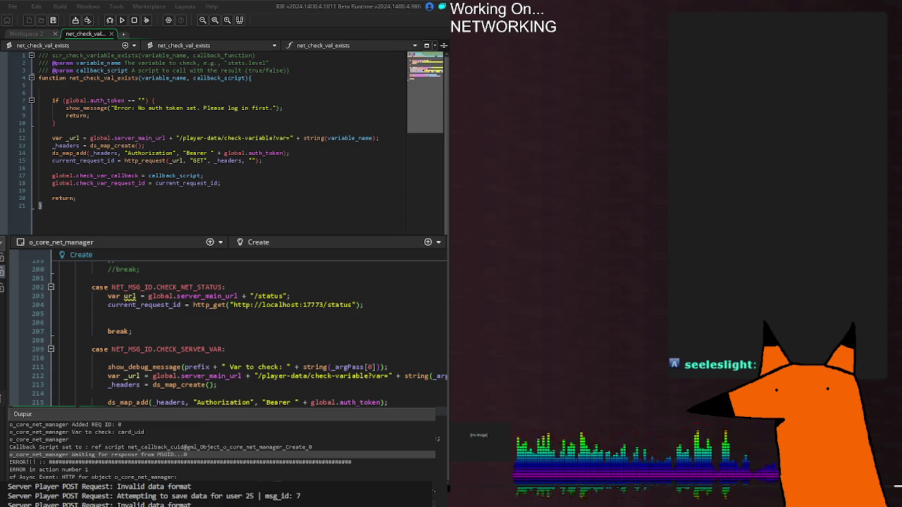
pyautogui.click(347, 367)
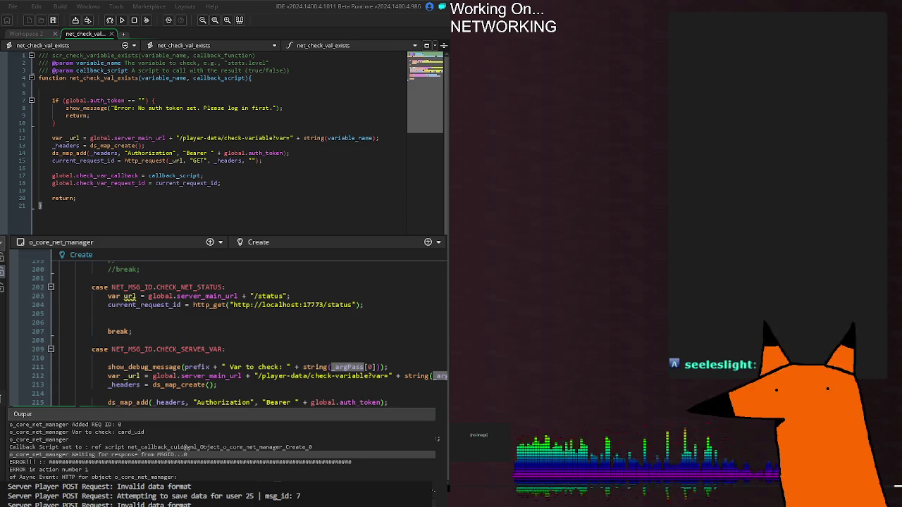
pyautogui.press('End')
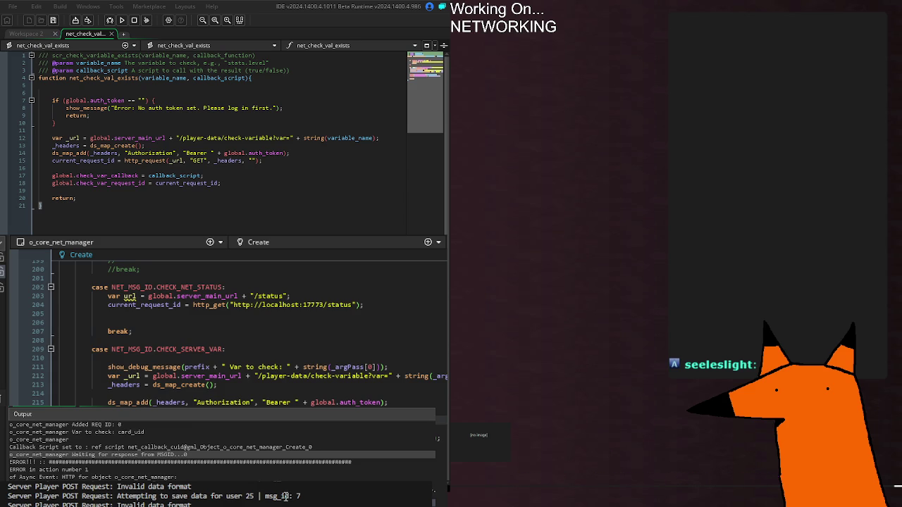
pyautogui.scroll(-2, 282, 494)
pyautogui.scroll(1, 281, 487)
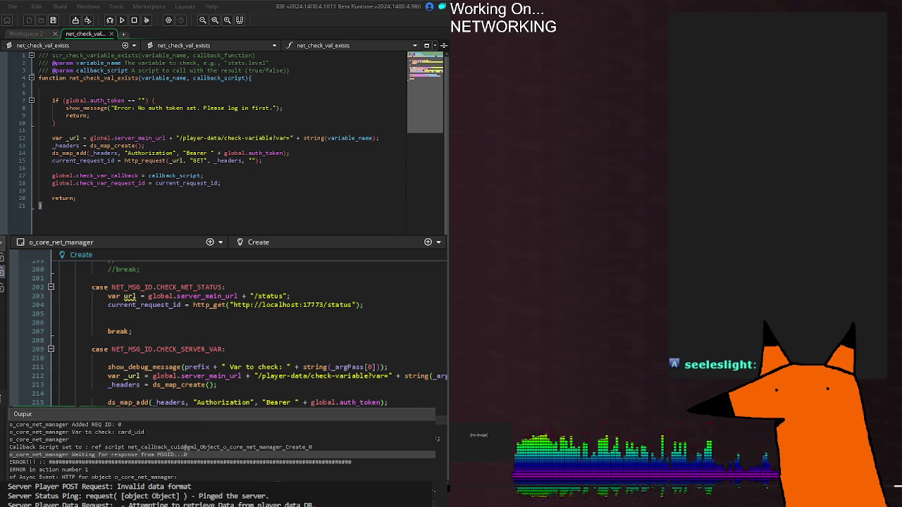
# Scroll to the CHECK_SERVER_VAR case and place the caret before the 0 in line 540's status_code >= 0 check
pyautogui.scroll(-20, 234, 327)
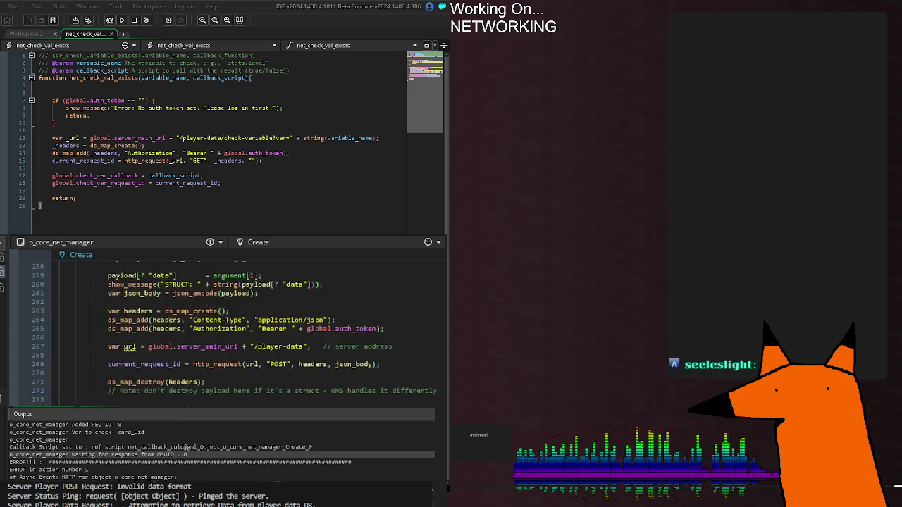
pyautogui.scroll(-20, 246, 327)
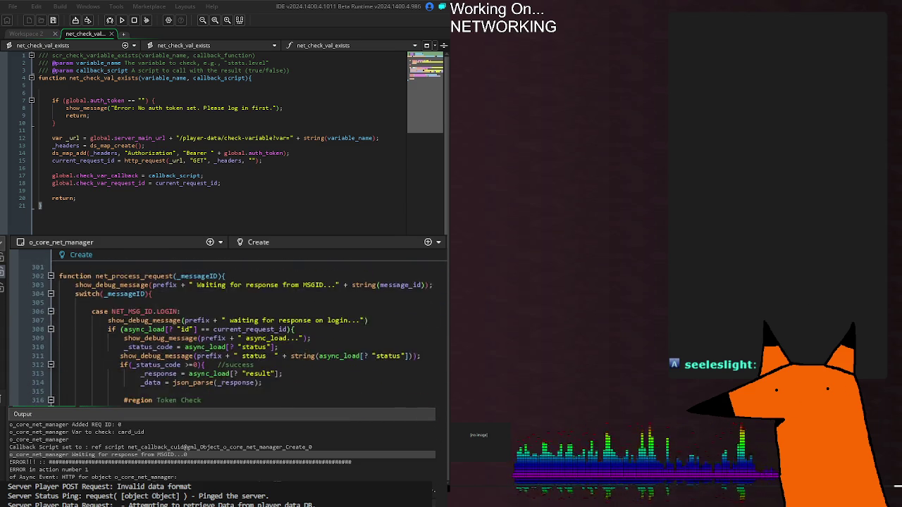
pyautogui.scroll(-20, 241, 327)
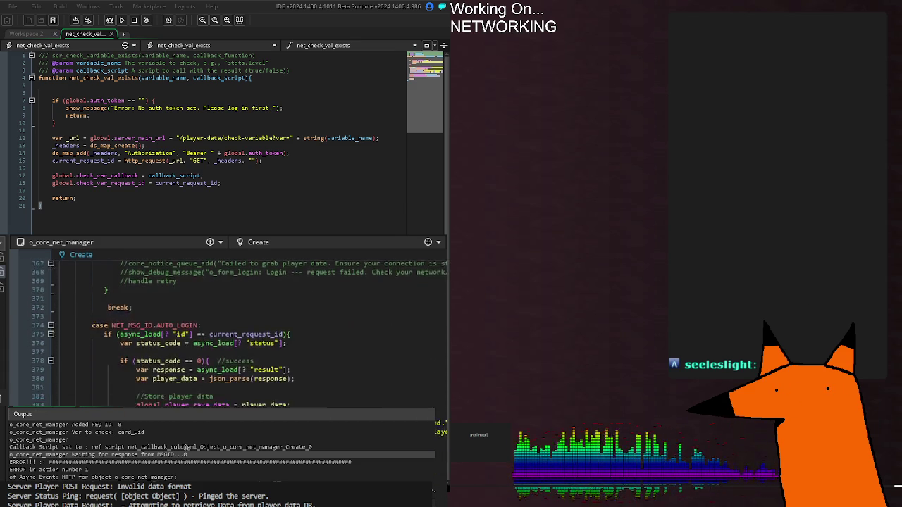
pyautogui.scroll(2, 240, 330)
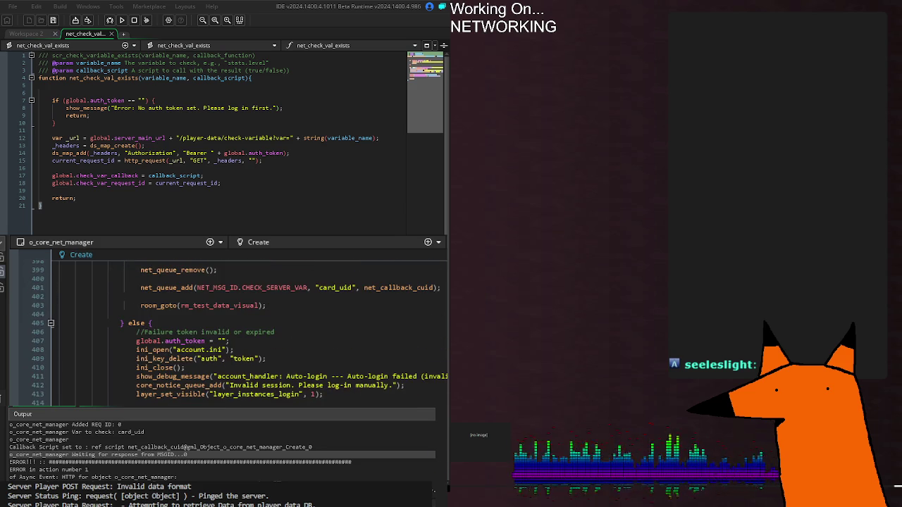
pyautogui.scroll(5, 240, 330)
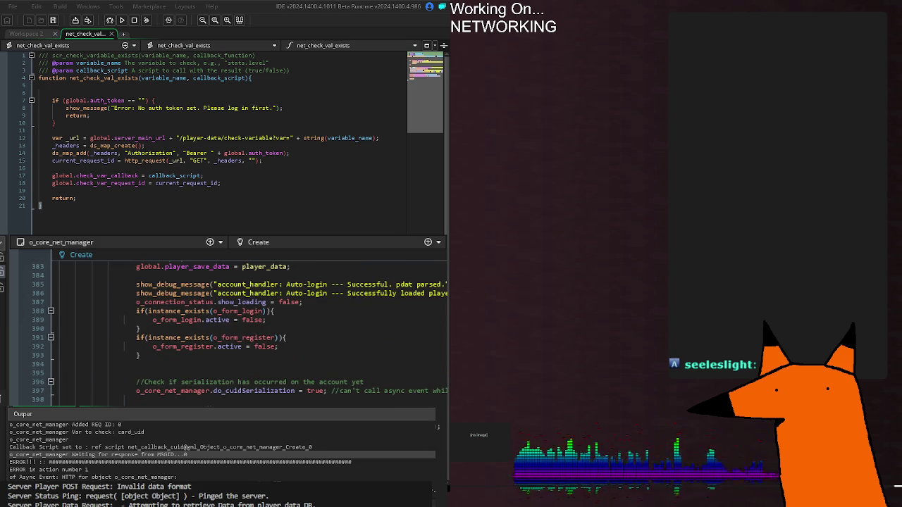
pyautogui.scroll(8, 240, 330)
pyautogui.scroll(-20, 239, 330)
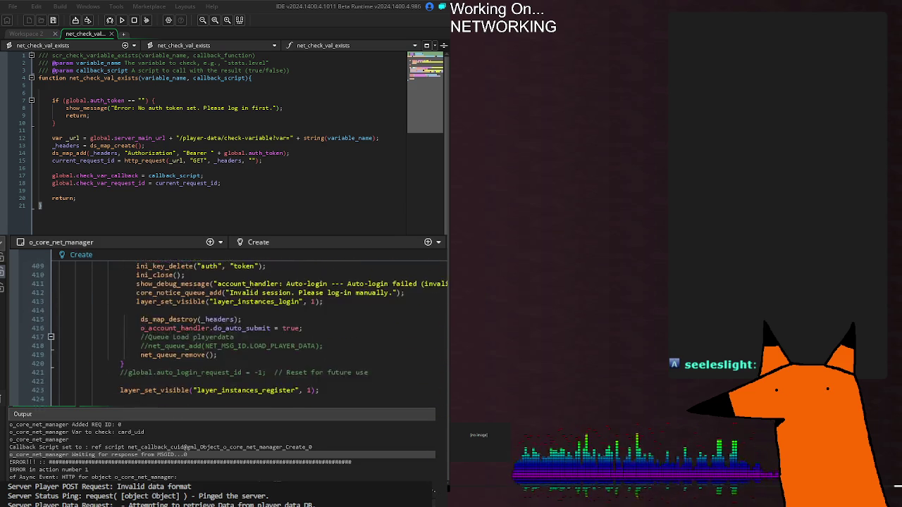
pyautogui.scroll(-13, 240, 330)
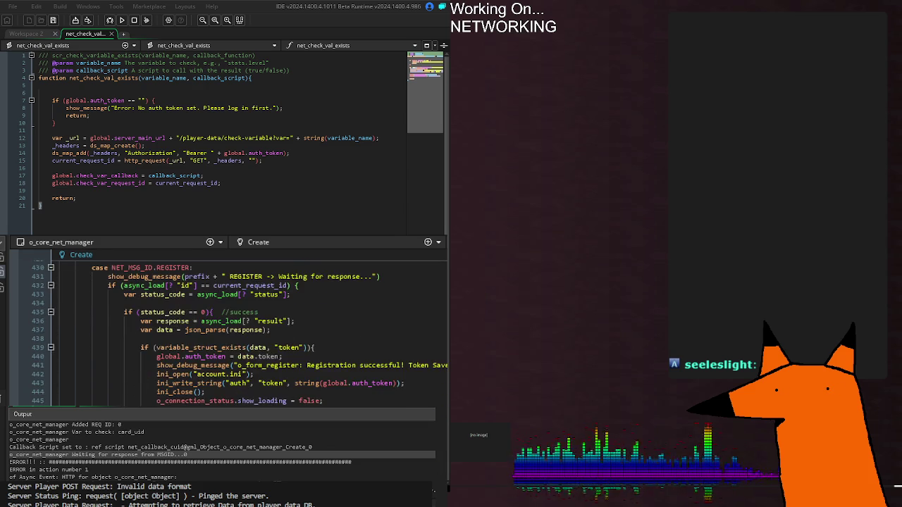
pyautogui.scroll(-20, 240, 330)
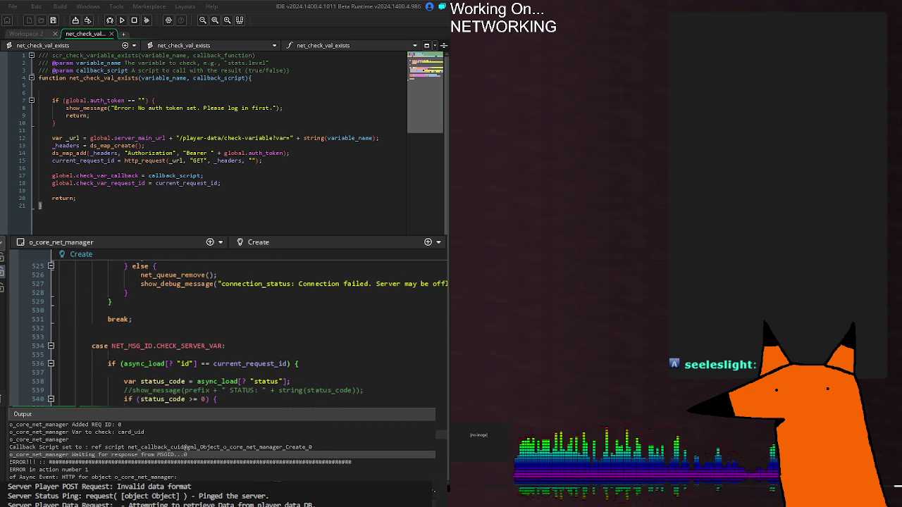
pyautogui.doubleClick(265, 355)
pyautogui.click(91, 390)
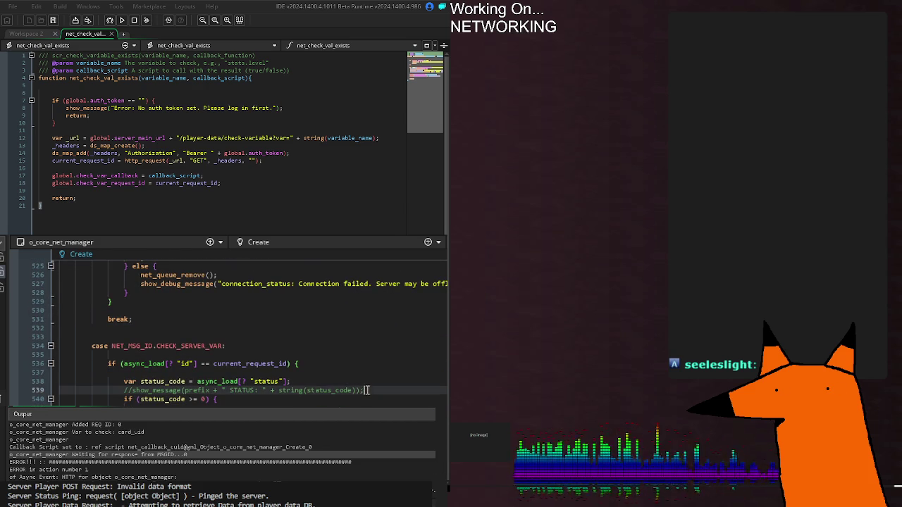
pyautogui.click(208, 399)
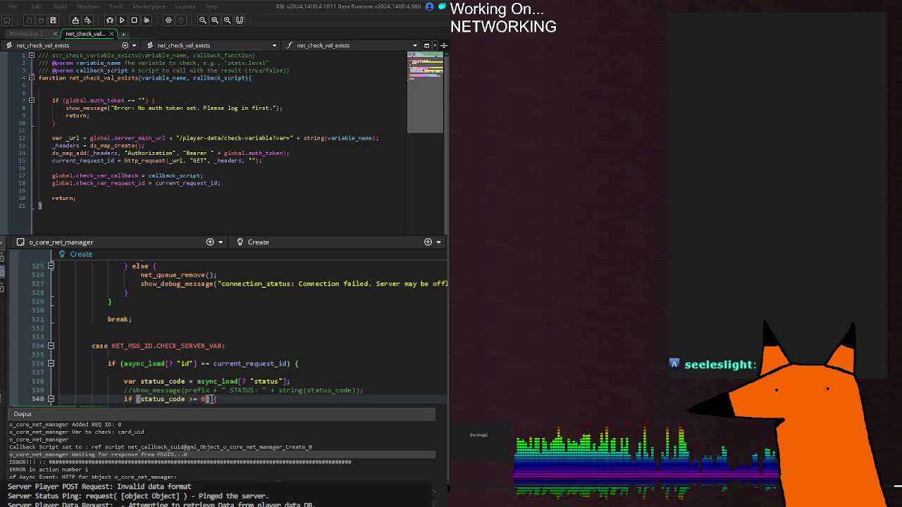
pyautogui.click(200, 398)
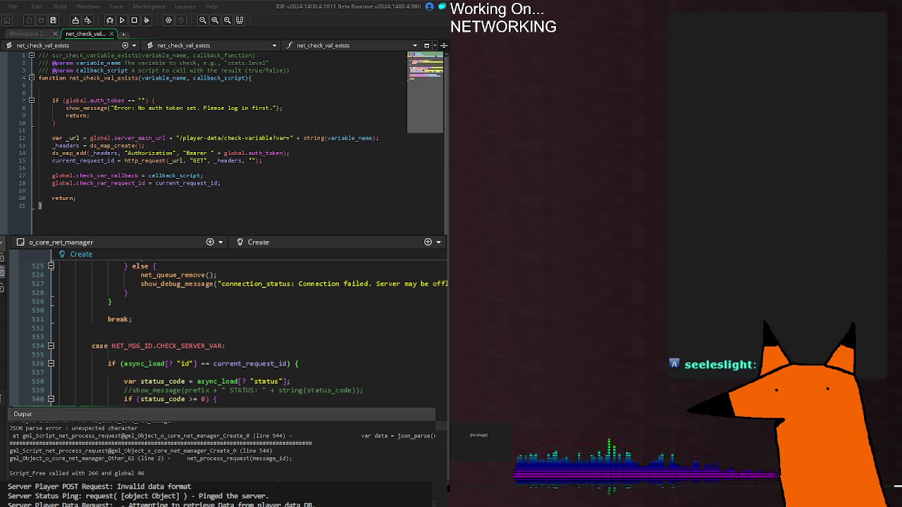
# Highlight every use of global in the net manager code, then build and run the game
pyautogui.scroll(20, 225, 331)
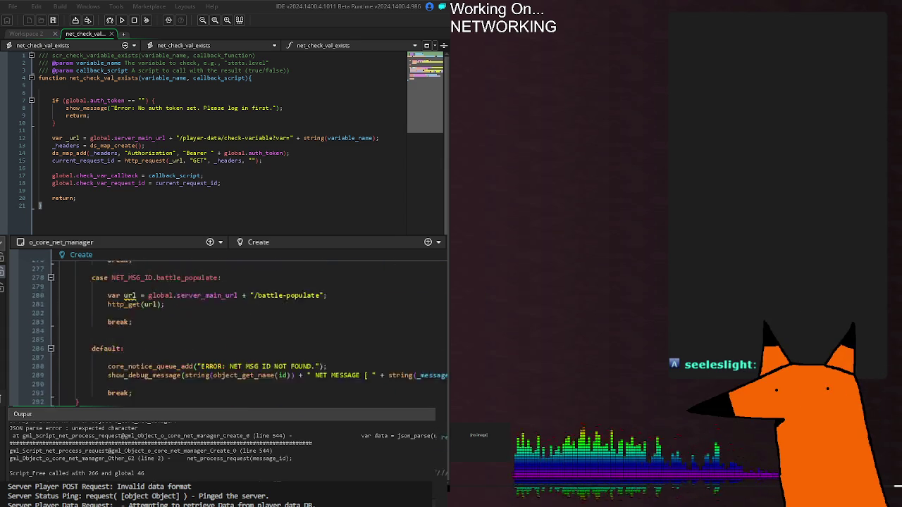
pyautogui.scroll(-13, 219, 334)
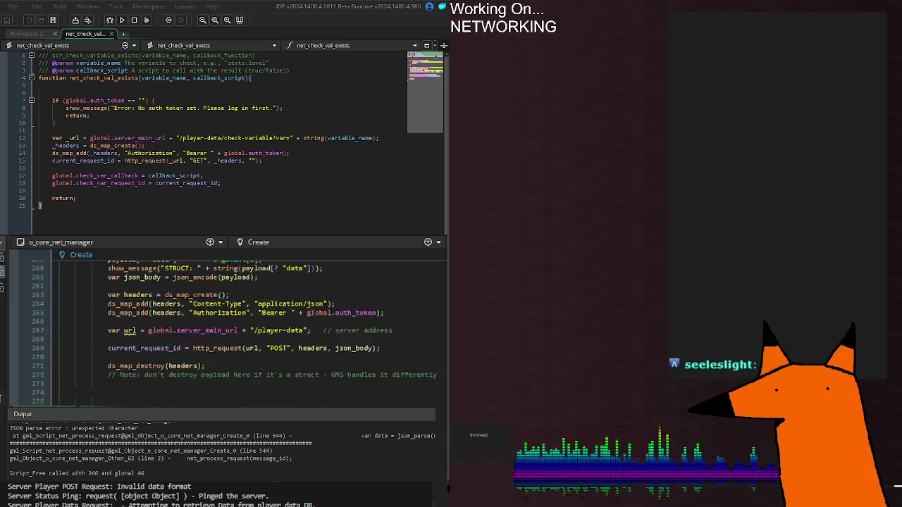
pyautogui.scroll(20, 240, 332)
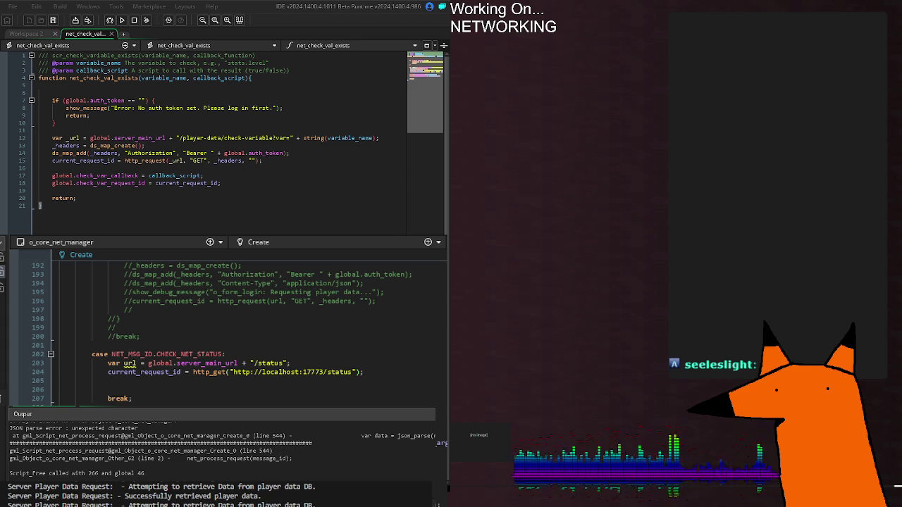
pyautogui.doubleClick(160, 363)
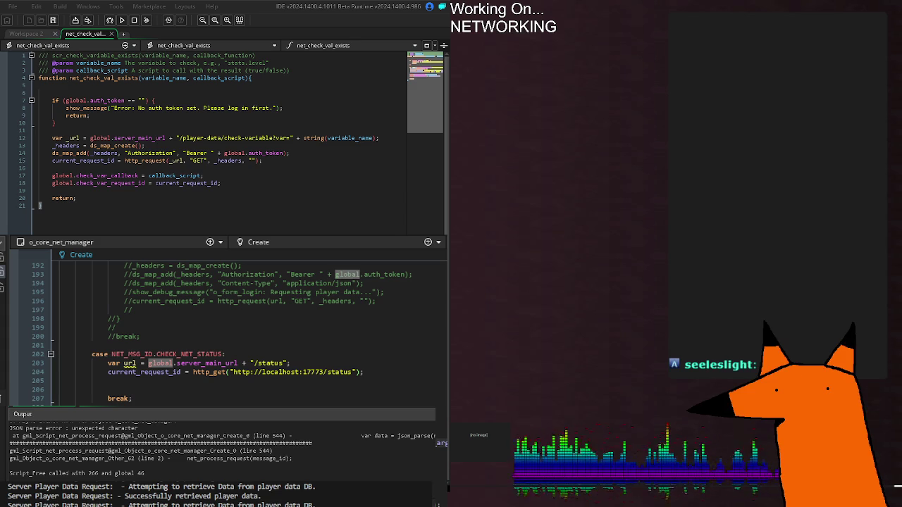
pyautogui.press('Right')
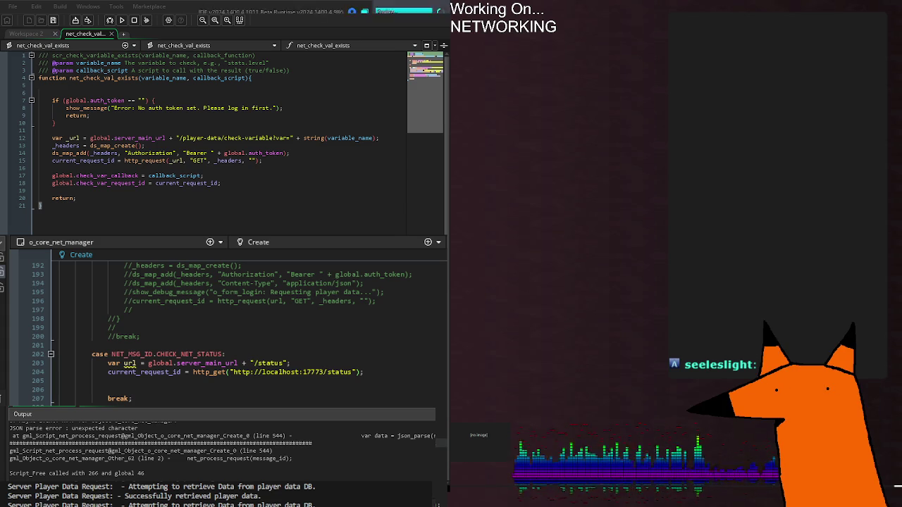
pyautogui.press('F5')
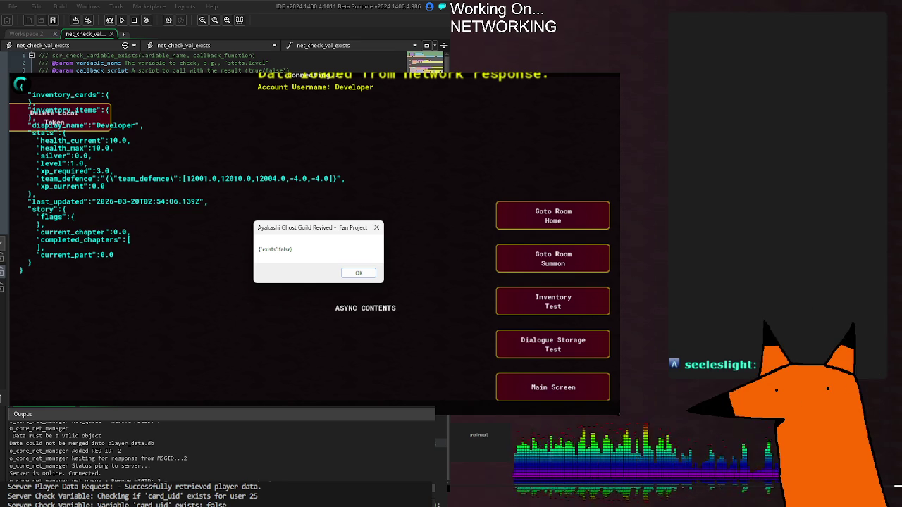
pyautogui.scroll(2, 105, 462)
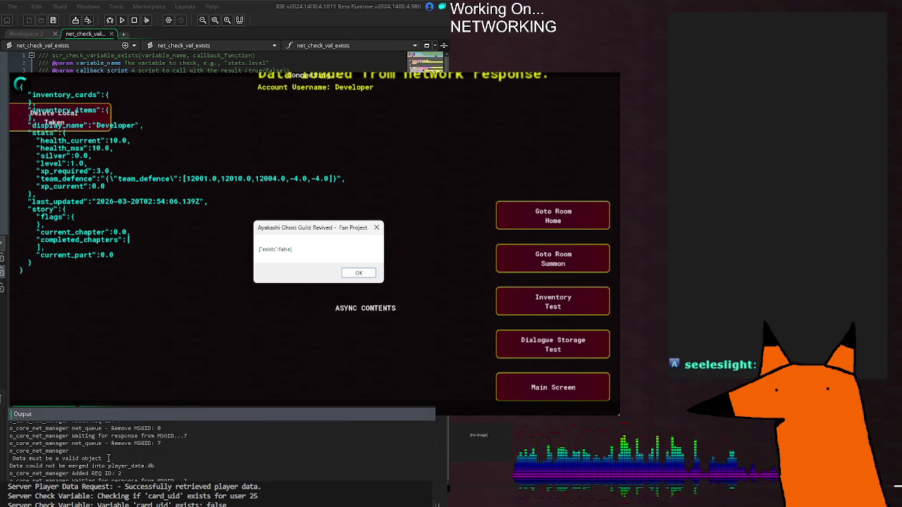
pyautogui.click(129, 458)
pyautogui.scroll(2, 176, 446)
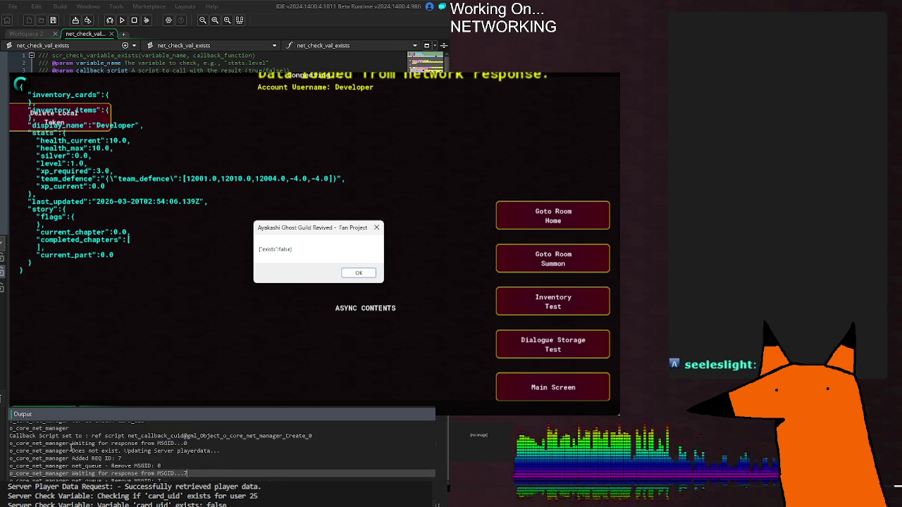
pyautogui.moveTo(92, 451); pyautogui.dragTo(265, 450)
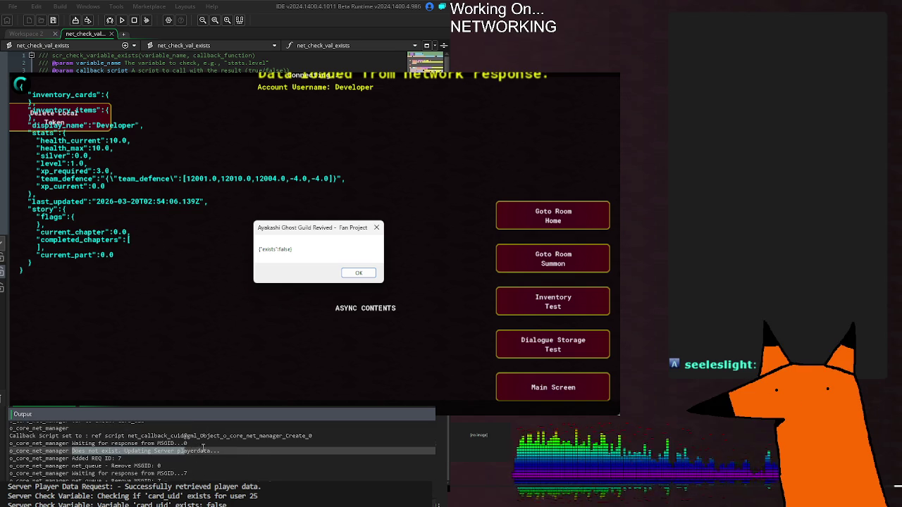
pyautogui.click(255, 460)
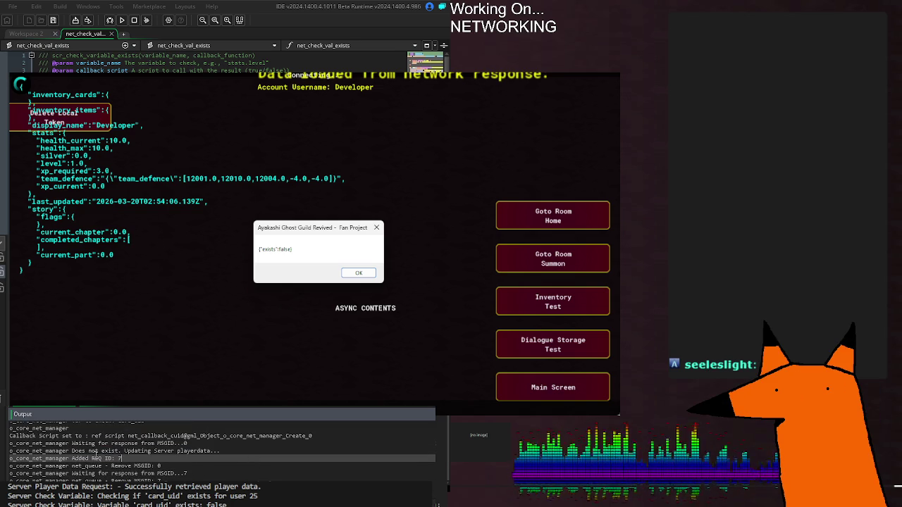
pyautogui.moveTo(73, 458); pyautogui.dragTo(121, 459)
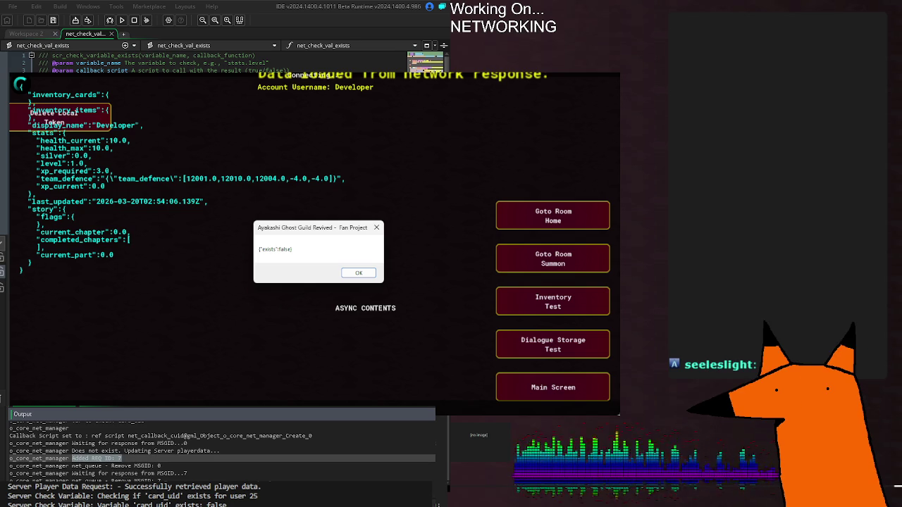
pyautogui.scroll(-1, 221, 439)
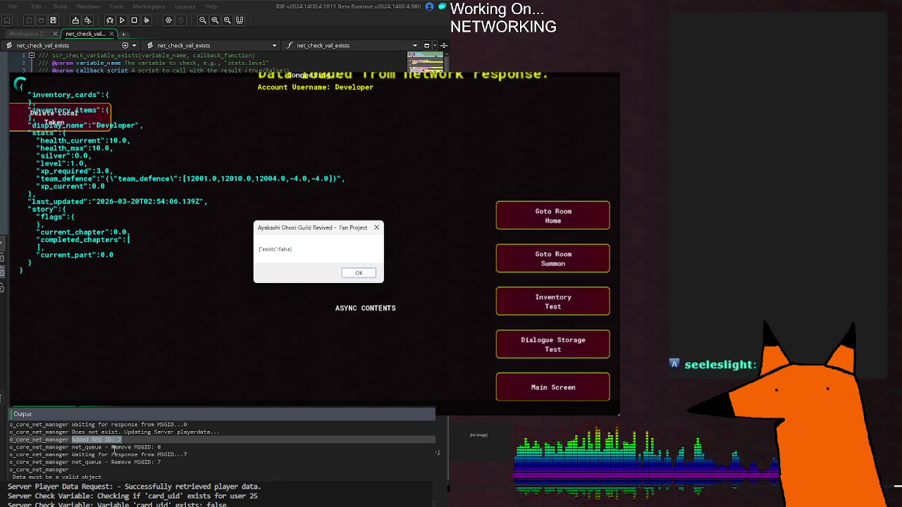
pyautogui.click(79, 449)
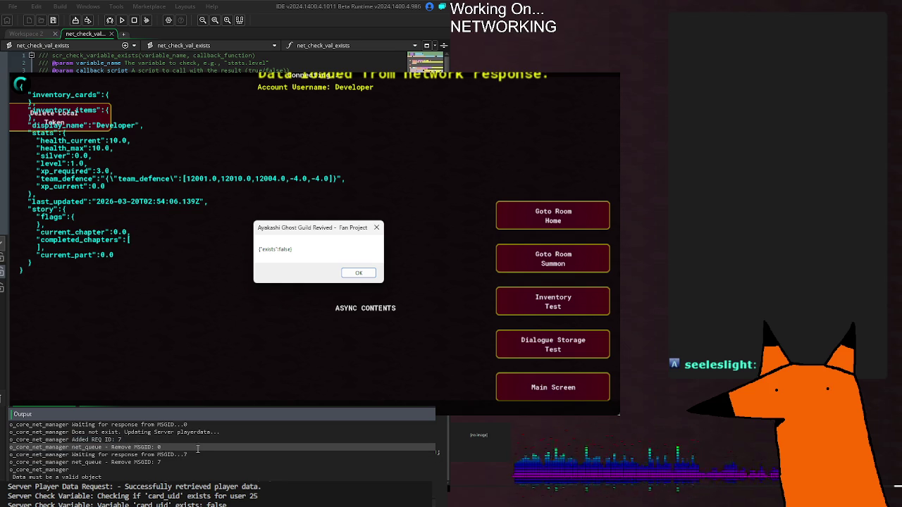
pyautogui.click(194, 463)
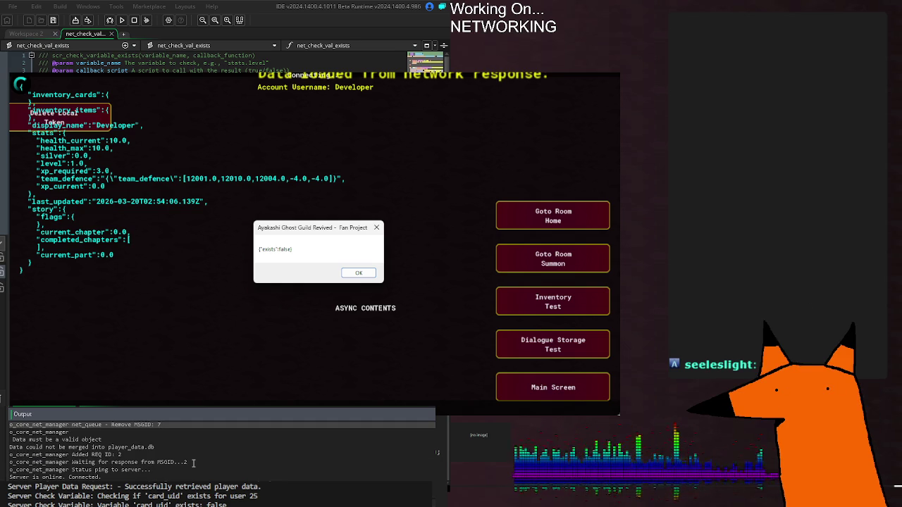
pyautogui.click(193, 462)
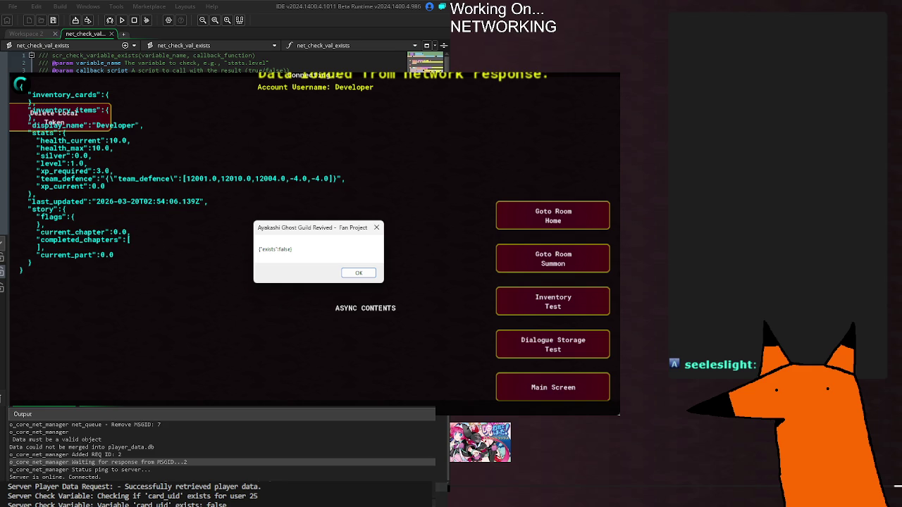
# Inspect the 'Data could not be merged' Output line, then leave the running game and its result dialog
pyautogui.click(191, 446)
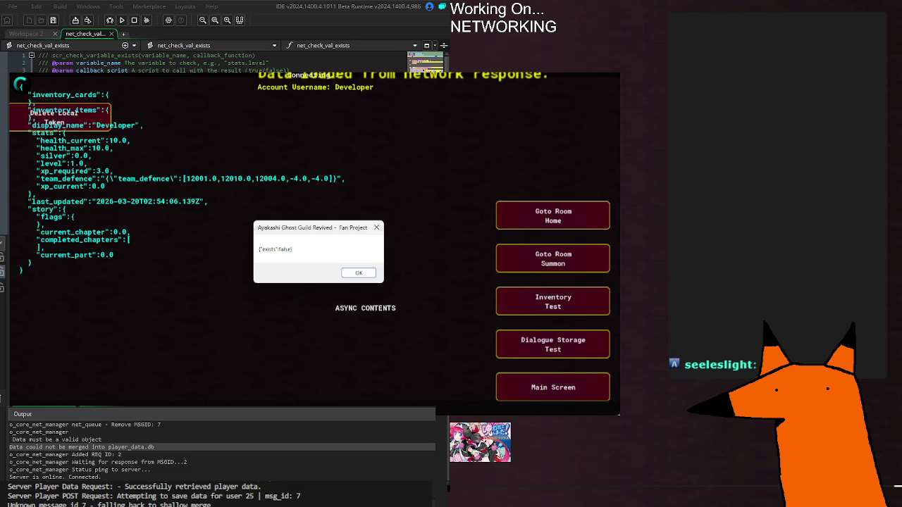
pyautogui.hotkey('alt', 'Tab')
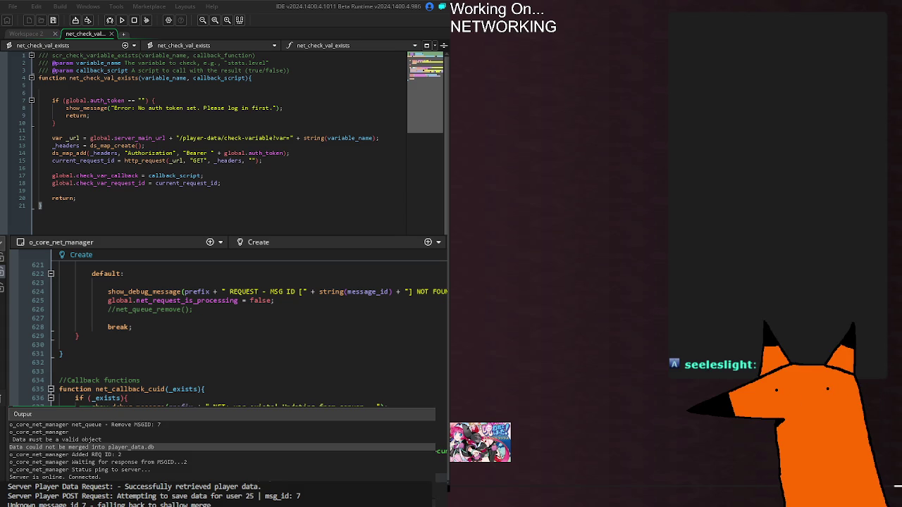
# Check the o_test_account_data Step code, return to o_core_net_manager, and test-run the game until {"exists":false} appears
pyautogui.click(379, 238)
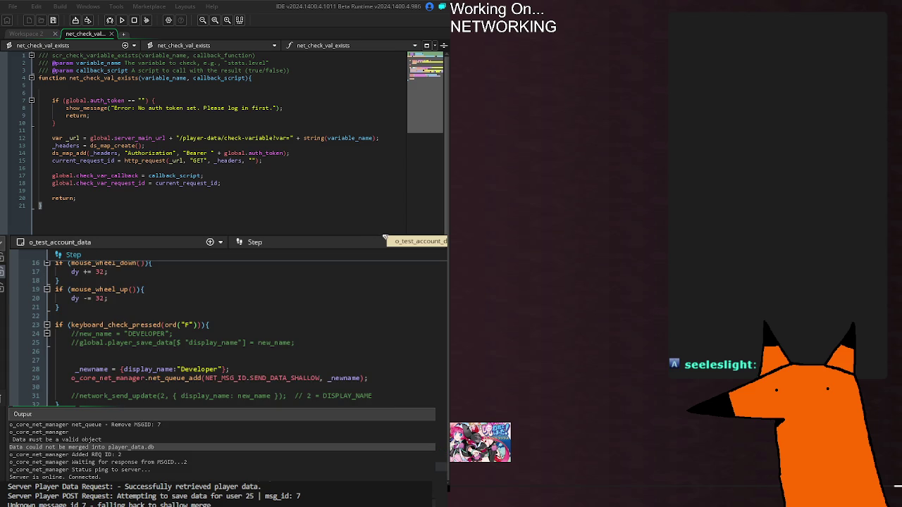
pyautogui.hotkey('ctrl', 'Tab')
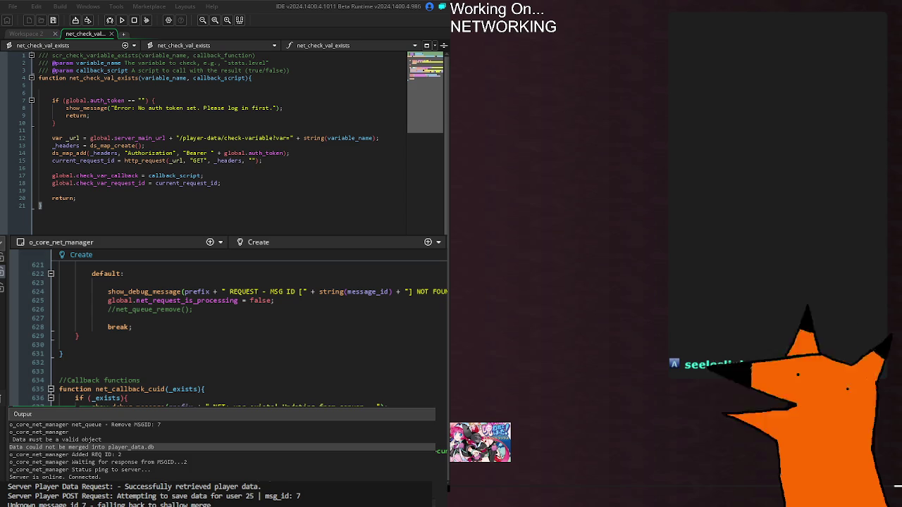
pyautogui.press('F5')
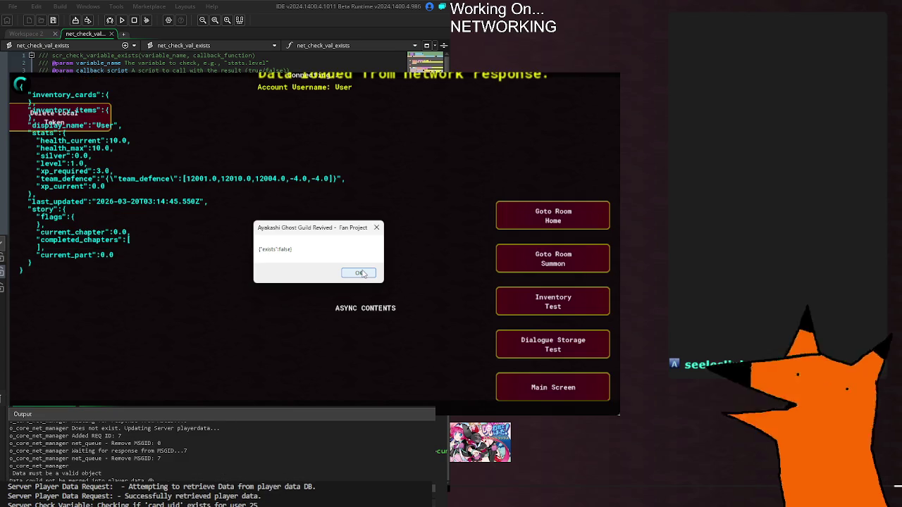
pyautogui.click(613, 74)
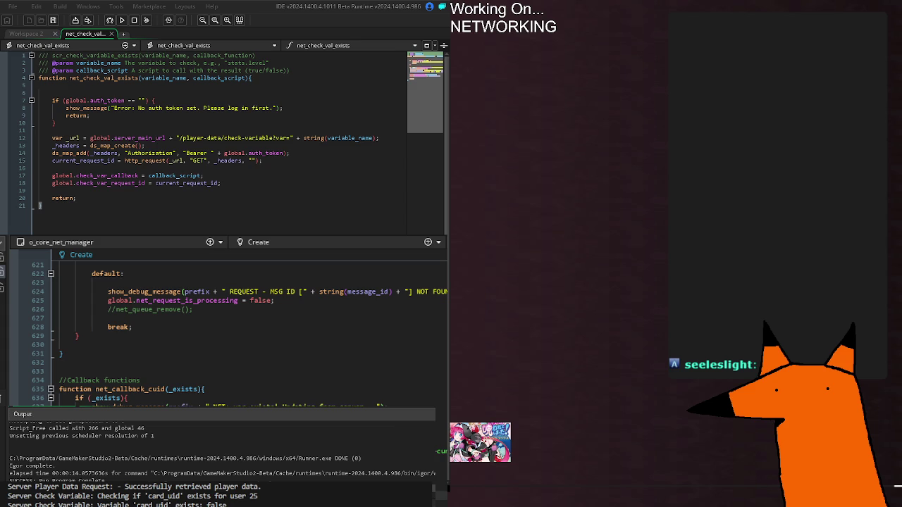
# Comment out the show_message calls on lines 543 and 545 with //
pyautogui.scroll(15, 226, 331)
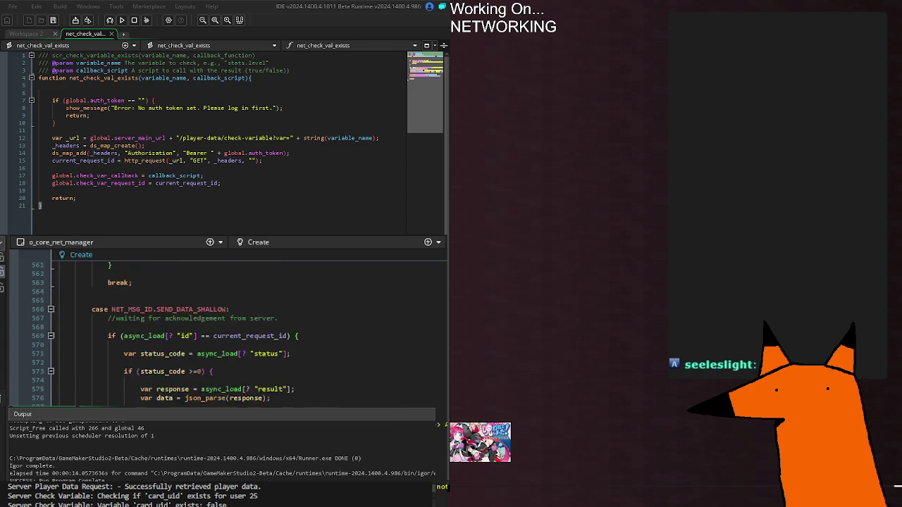
pyautogui.scroll(4, 225, 331)
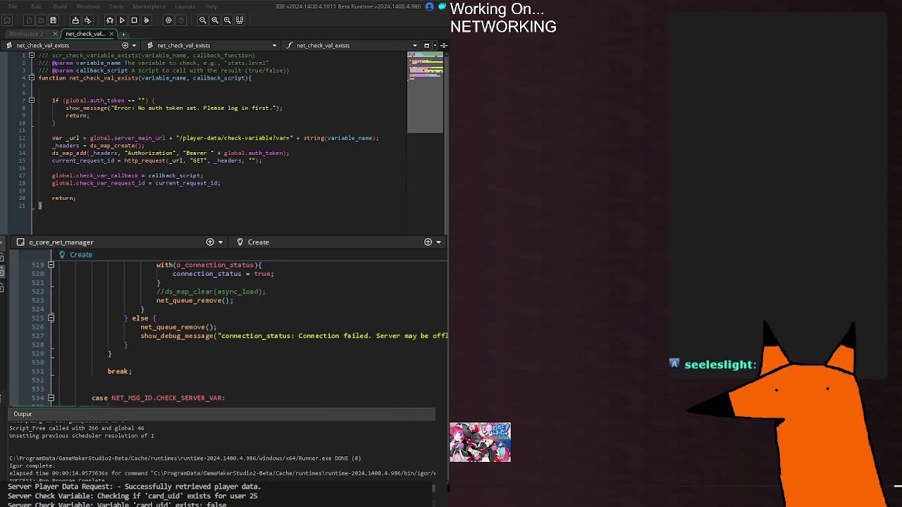
pyautogui.scroll(6, 226, 331)
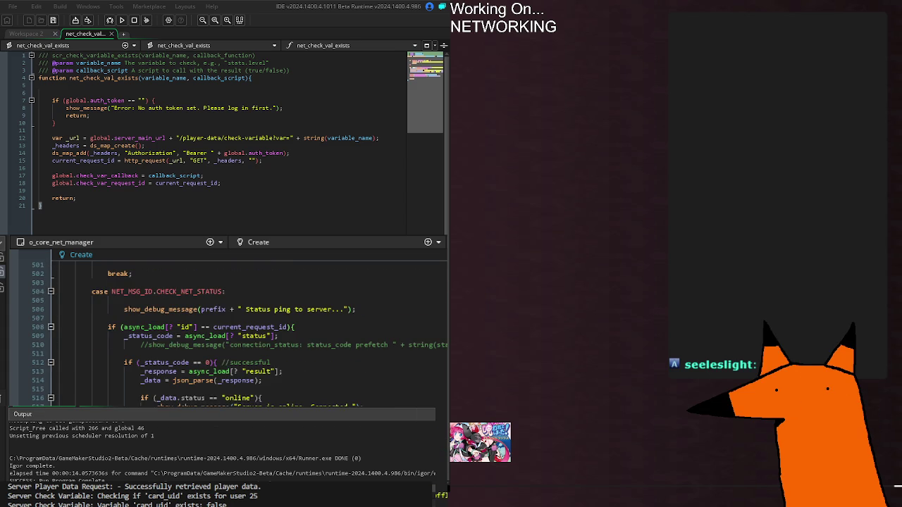
pyautogui.scroll(-12, 155, 287)
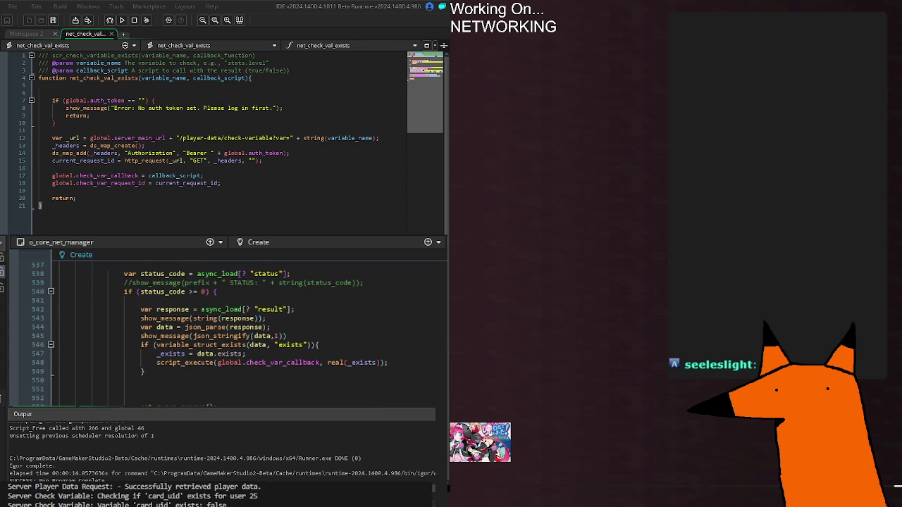
pyautogui.doubleClick(143, 318)
pyautogui.hotkey('ctrl', 'k')
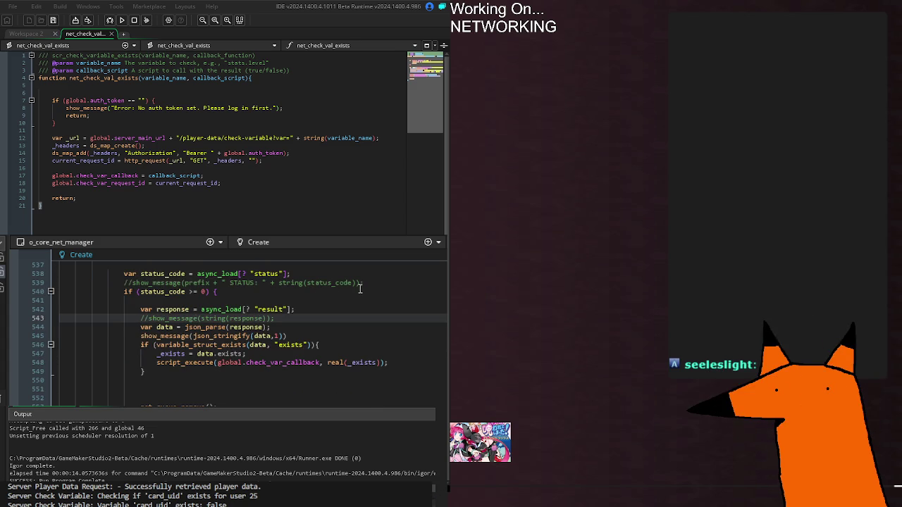
pyautogui.press('Down')
pyautogui.press('Down')
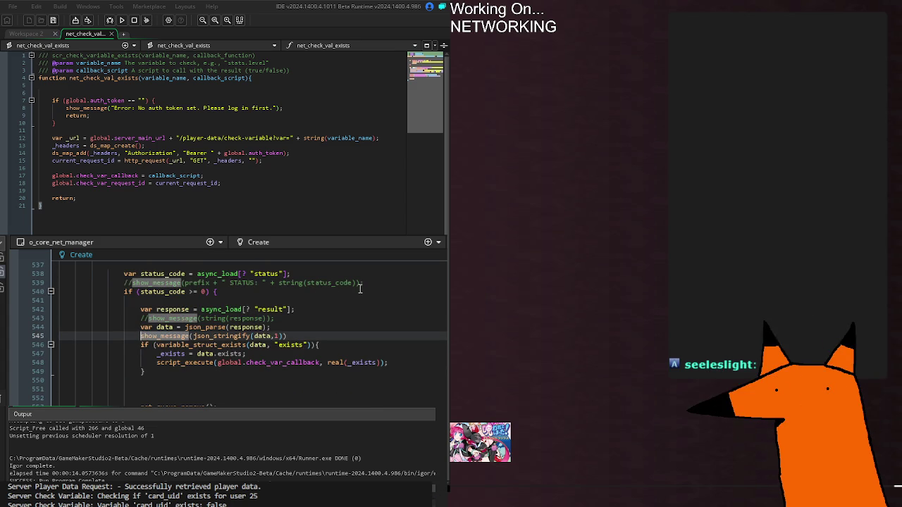
pyautogui.hotkey('ctrl', 'k')
pyautogui.write('/')
pyautogui.click(339, 336)
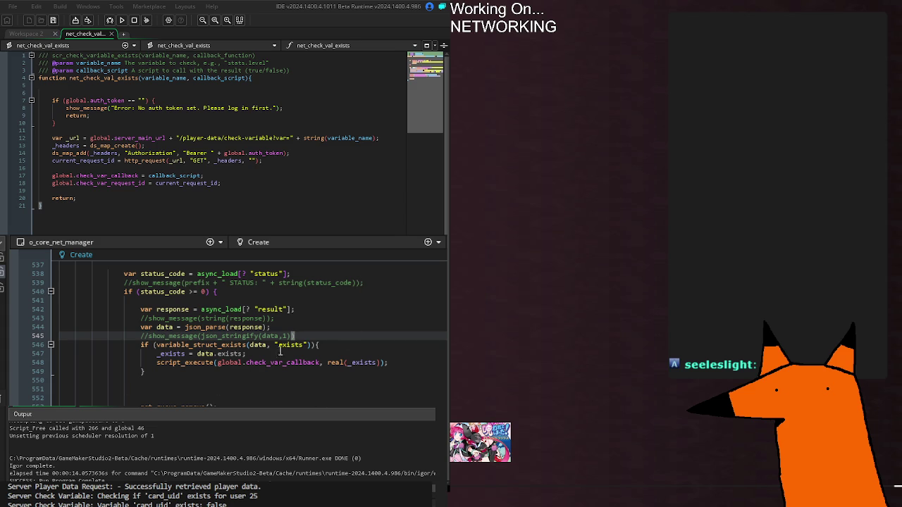
# Review current_request_id on line 474, the status check on line 477, and uses of _response
pyautogui.scroll(6, 199, 360)
pyautogui.scroll(7, 232, 332)
pyautogui.scroll(7, 233, 331)
pyautogui.scroll(4, 232, 332)
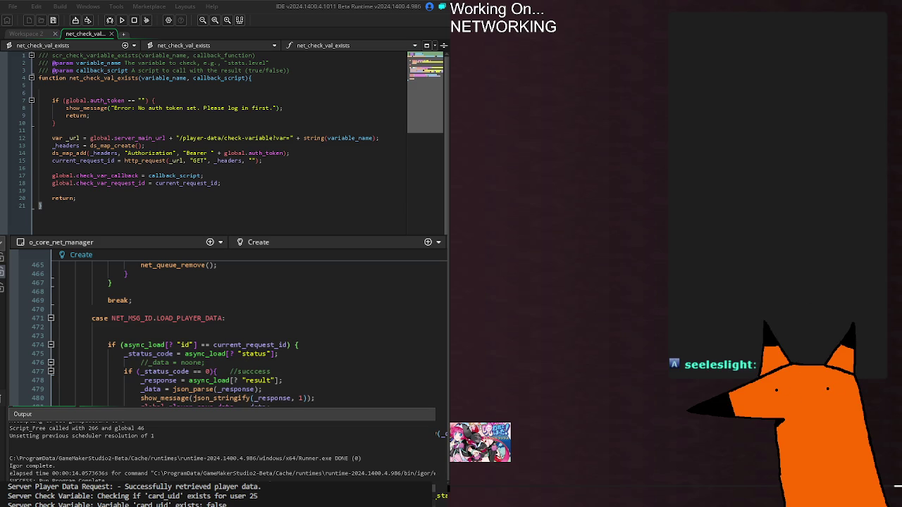
pyautogui.moveTo(234, 392)
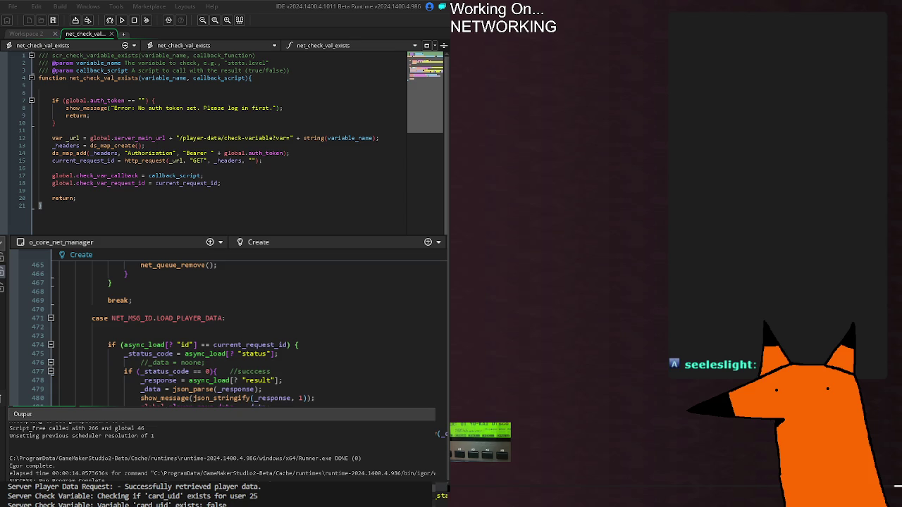
pyautogui.doubleClick(238, 345)
pyautogui.click(298, 352)
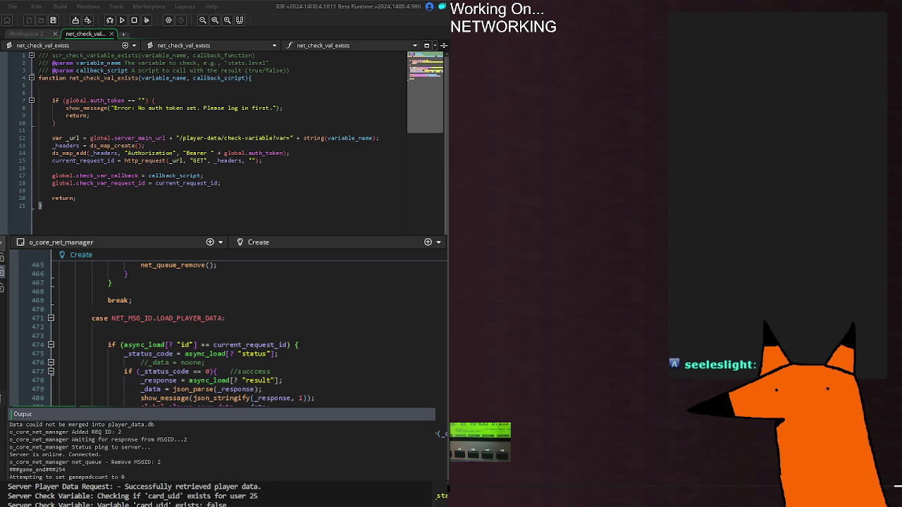
pyautogui.click(216, 372)
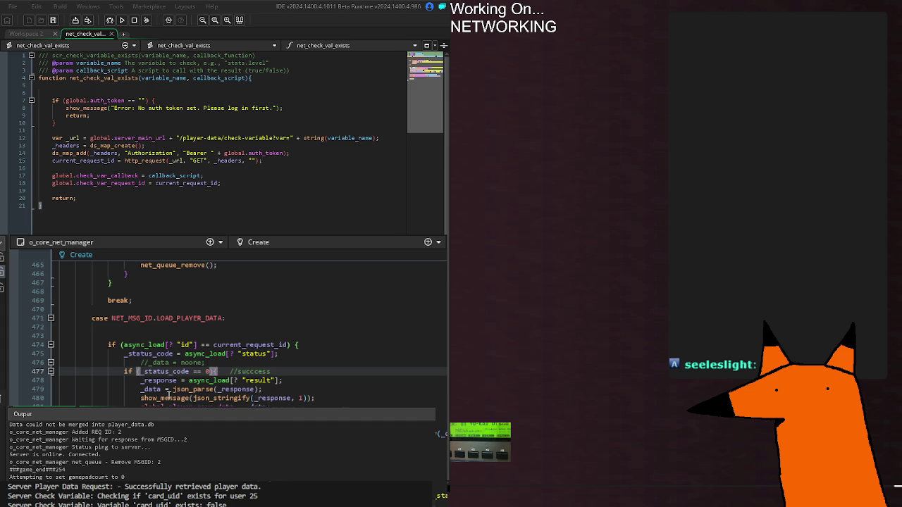
pyautogui.click(275, 399)
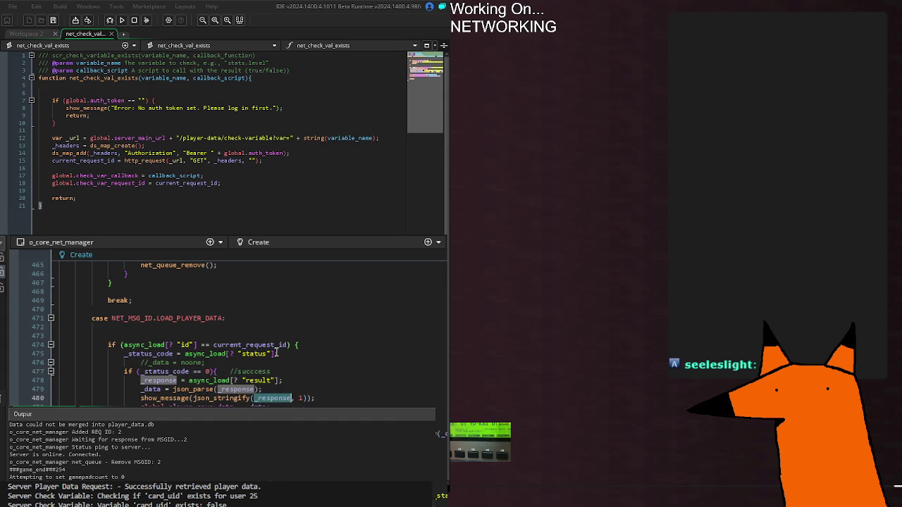
# Review the status_code line 571 and the error branch ending near line 587
pyautogui.scroll(6, 284, 381)
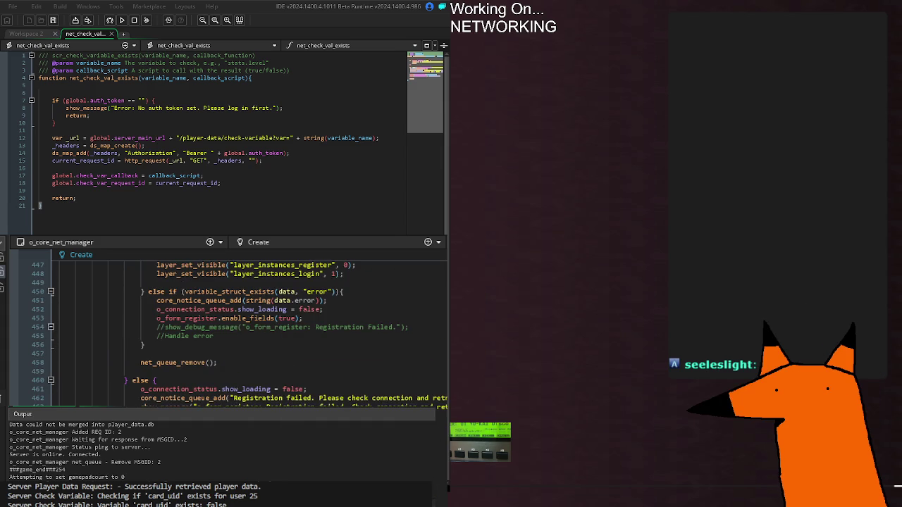
pyautogui.scroll(10, 284, 380)
pyautogui.scroll(-20, 284, 380)
pyautogui.scroll(-14, 291, 291)
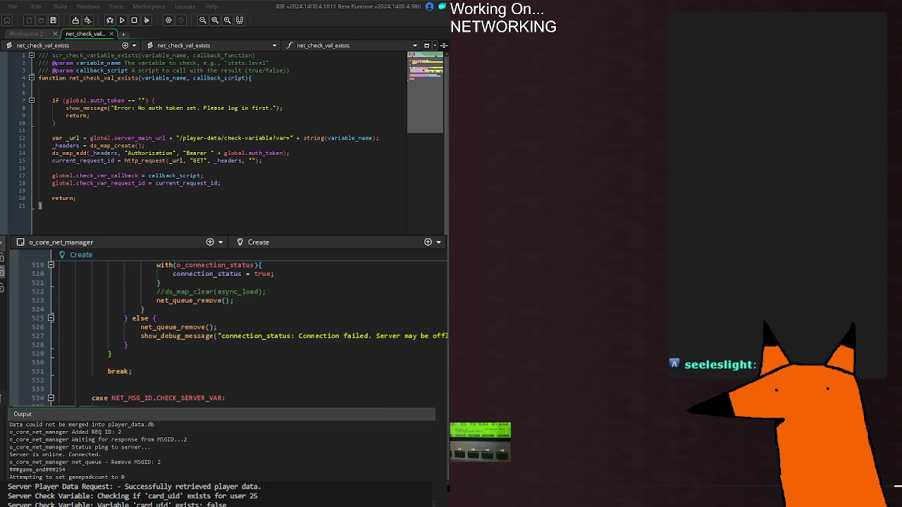
pyautogui.scroll(8, 225, 331)
pyautogui.scroll(-20, 316, 345)
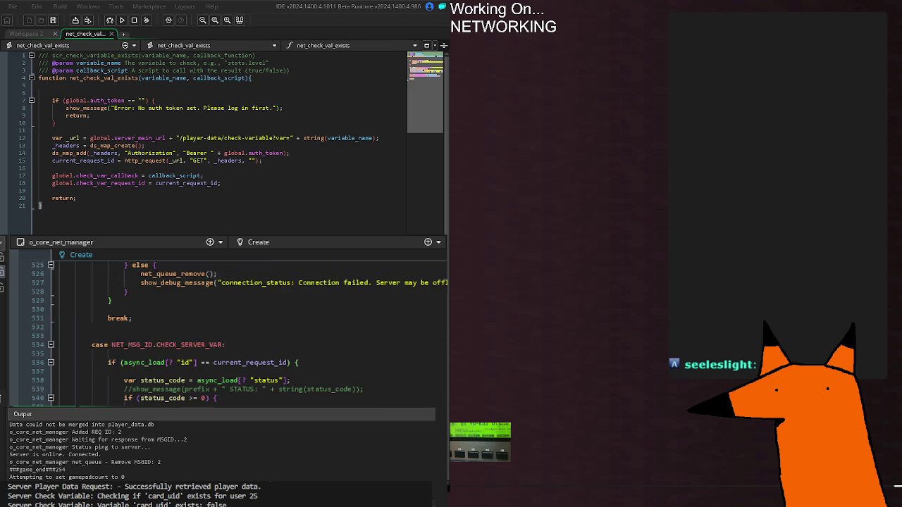
pyautogui.click(328, 353)
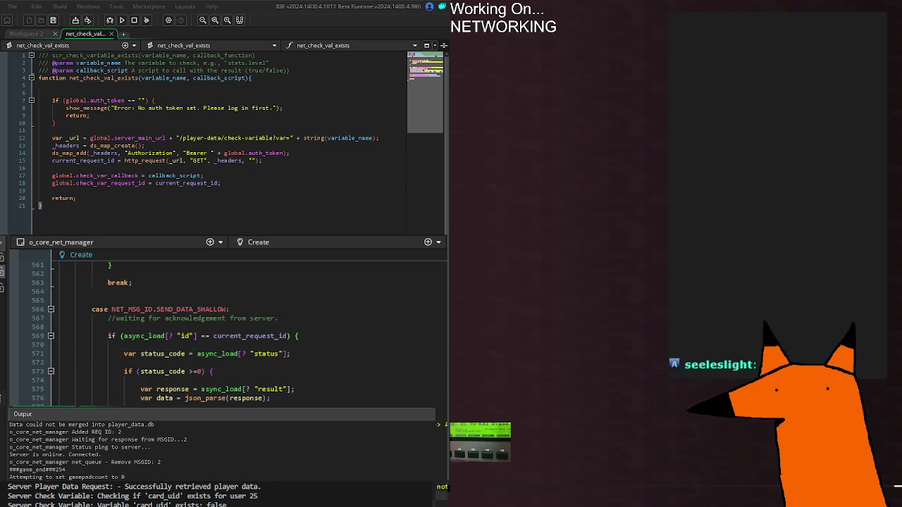
pyautogui.scroll(-4, 233, 331)
pyautogui.click(145, 389)
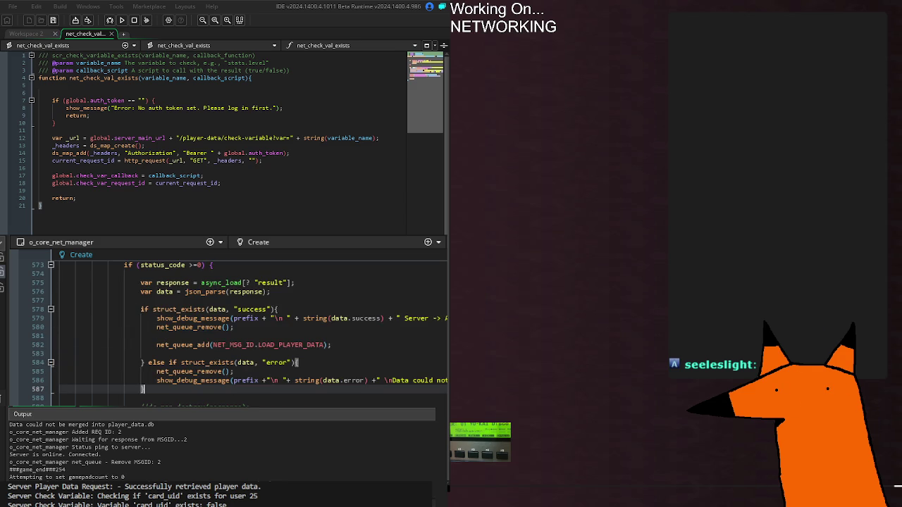
pyautogui.scroll(-4, 145, 389)
pyautogui.scroll(-5, 142, 282)
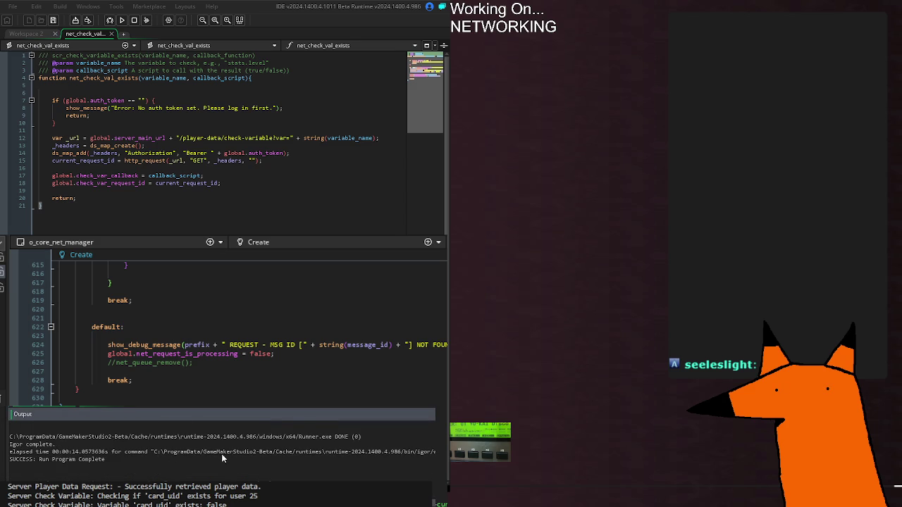
# Select the run-complete log lines and rerun the game, dismissing its STRUCT: undefined message
pyautogui.moveTo(85, 459); pyautogui.dragTo(85, 454)
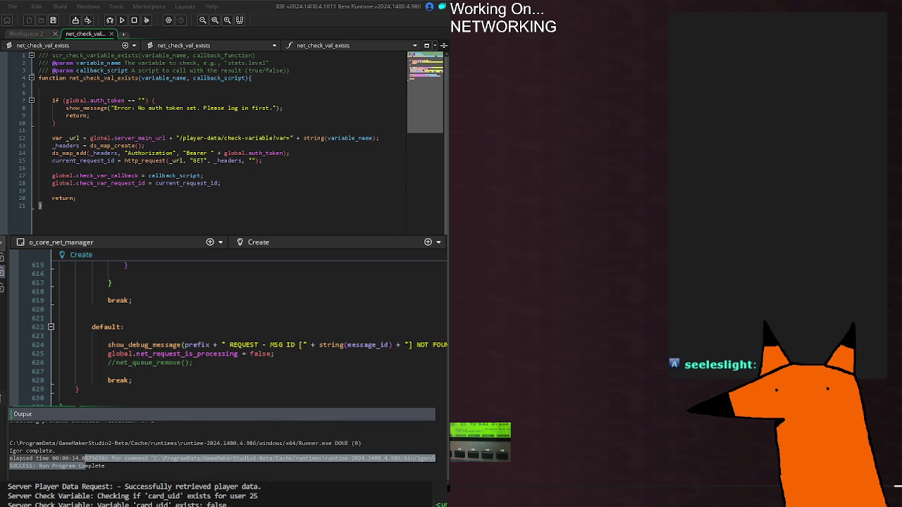
pyautogui.press('F5')
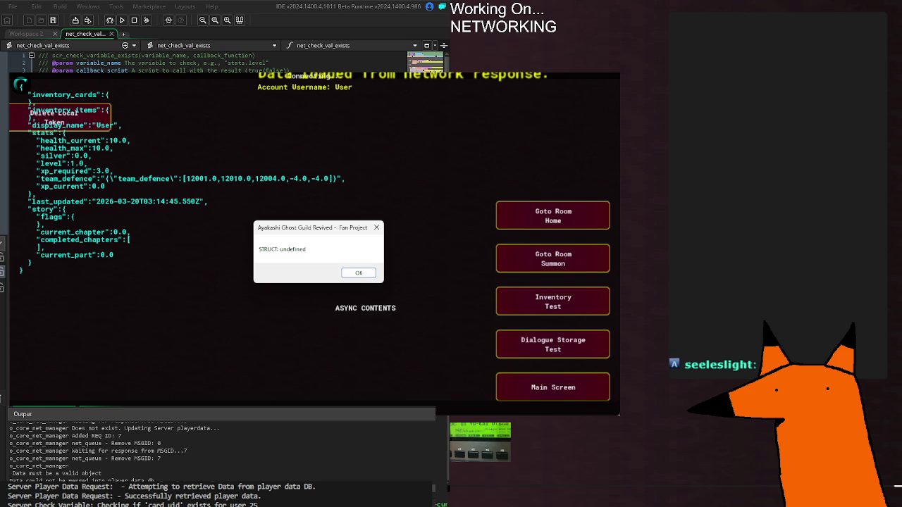
pyautogui.click(365, 273)
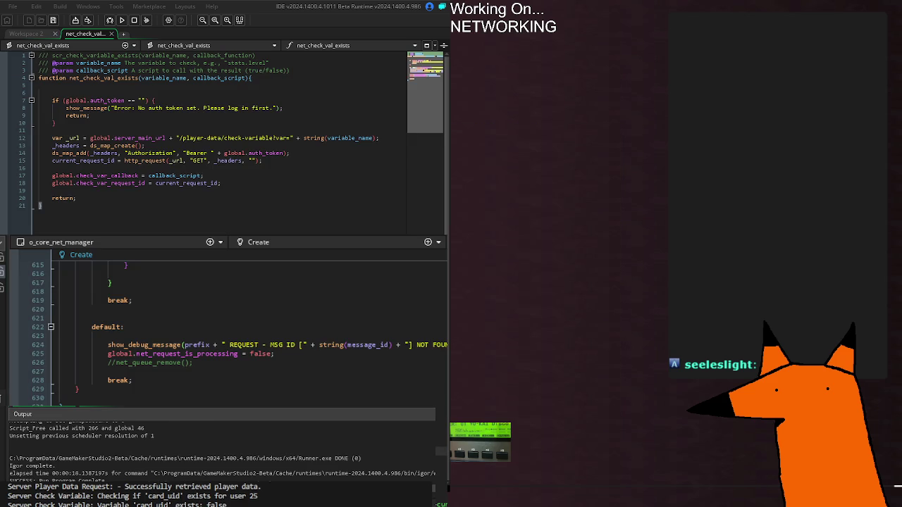
# Scroll the o_core_net_manager Create code up from line 621 to the SEND_DATA_SHALLOW case near line 243
pyautogui.scroll(-2, 226, 331)
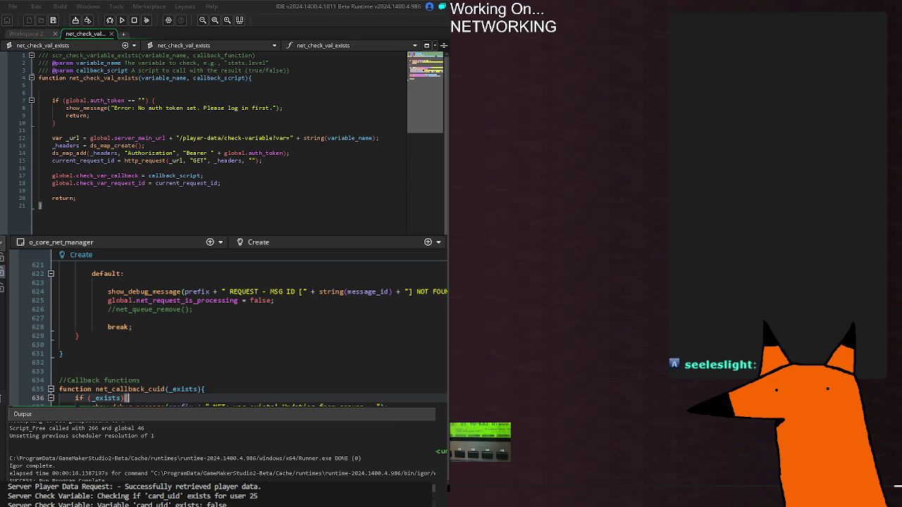
pyautogui.scroll(20, 226, 331)
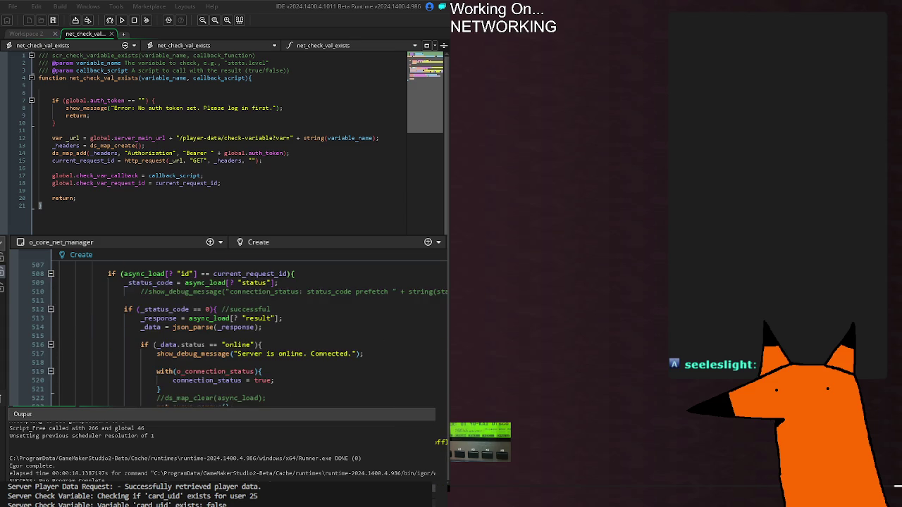
pyautogui.scroll(-20, 226, 331)
pyautogui.scroll(15, 226, 331)
pyautogui.scroll(20, 226, 331)
pyautogui.scroll(20, 226, 331)
pyautogui.scroll(16, 226, 331)
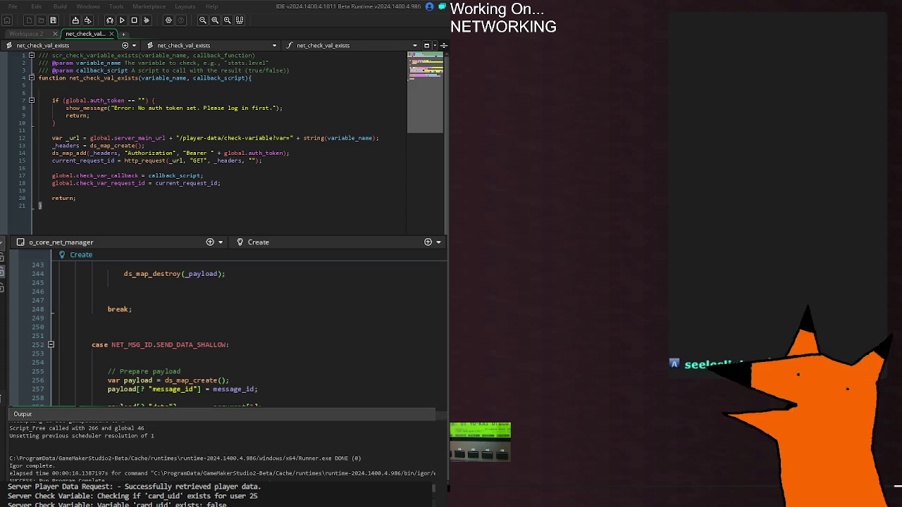
pyautogui.hotkey('ctrl', 'Tab')
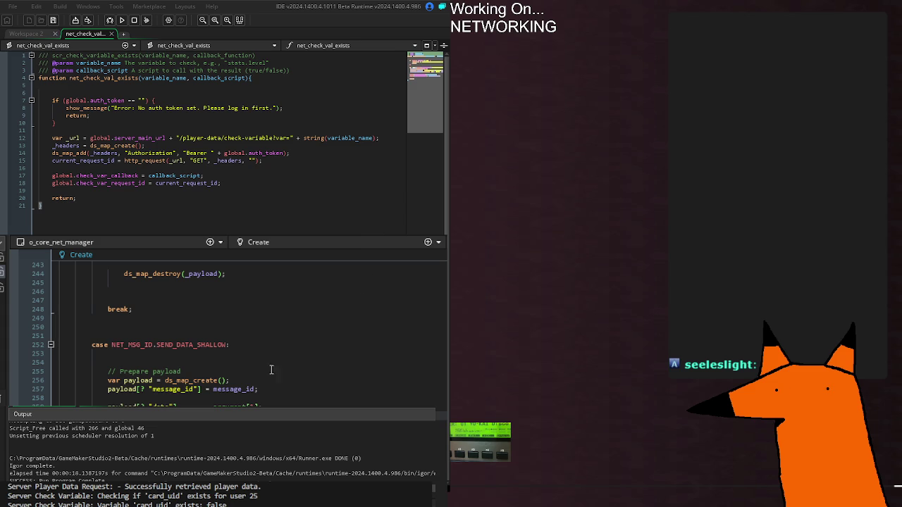
pyautogui.click(300, 403)
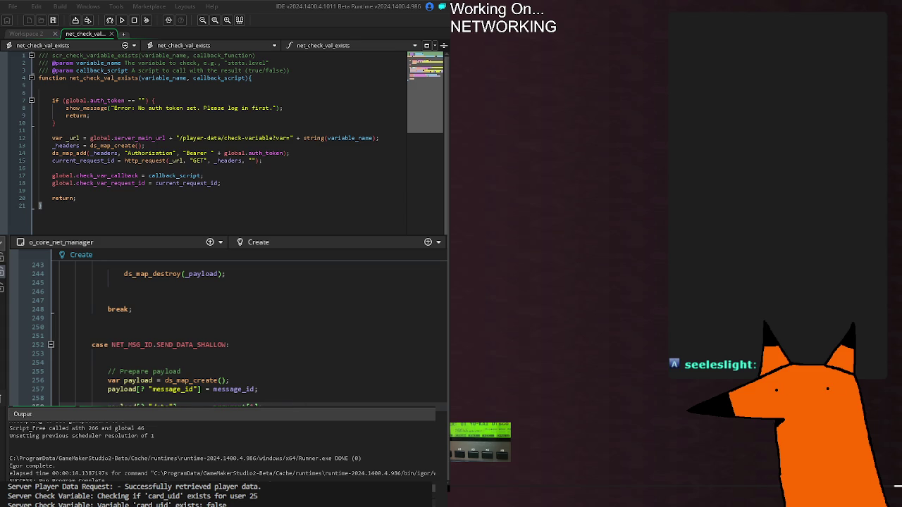
pyautogui.scroll(-20, 225, 331)
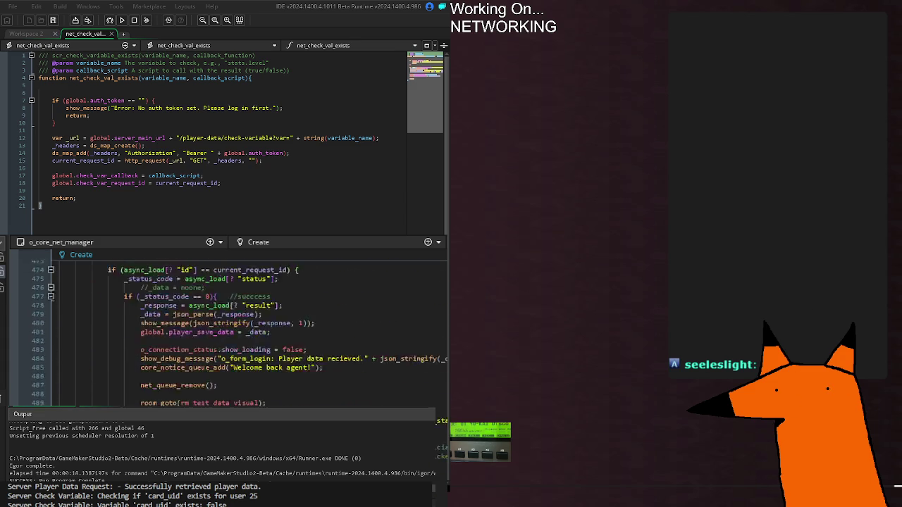
# Scroll down to the default case near line 621 and the start of net_callback_cuid
pyautogui.scroll(-20, 225, 331)
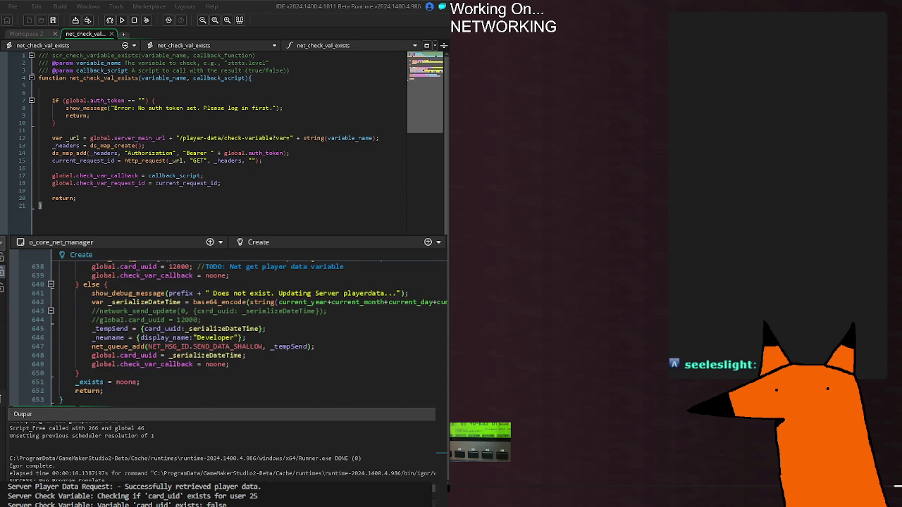
pyautogui.scroll(1, 225, 331)
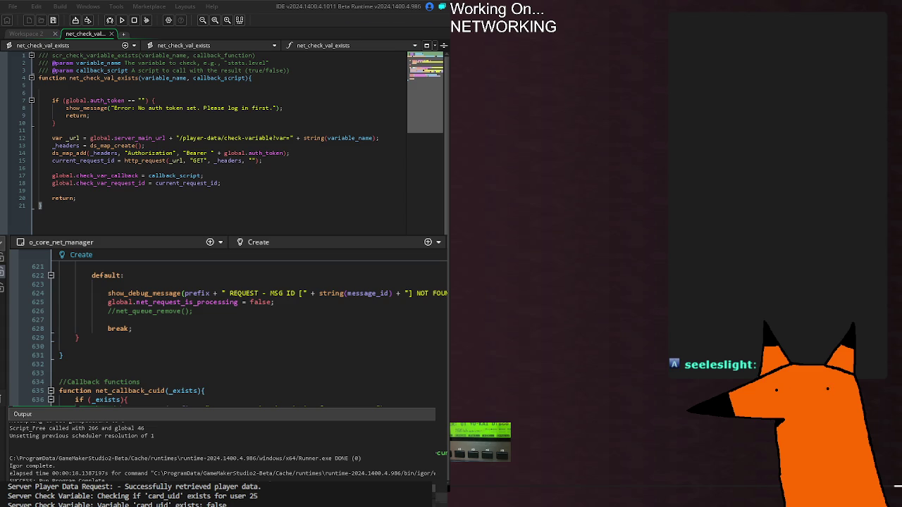
# Build and run the game to check the loaded data, then close the game window
pyautogui.press('F5')
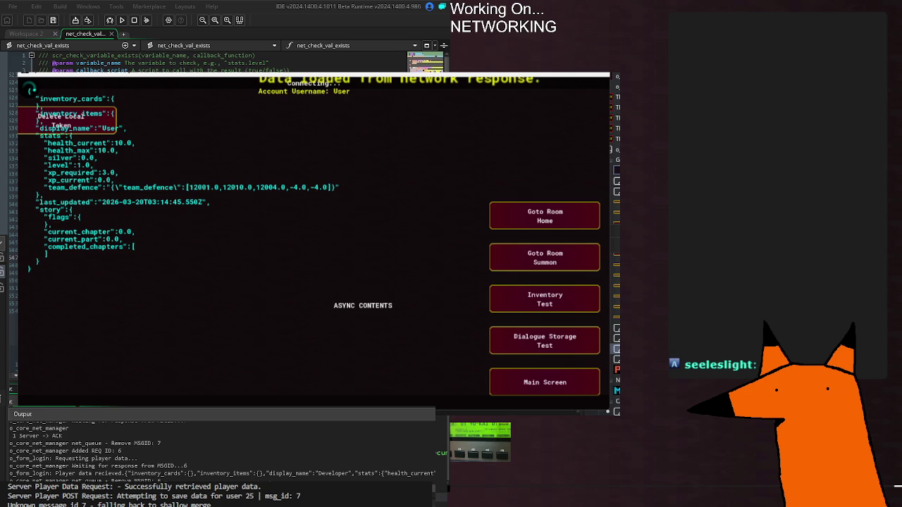
pyautogui.click(605, 75)
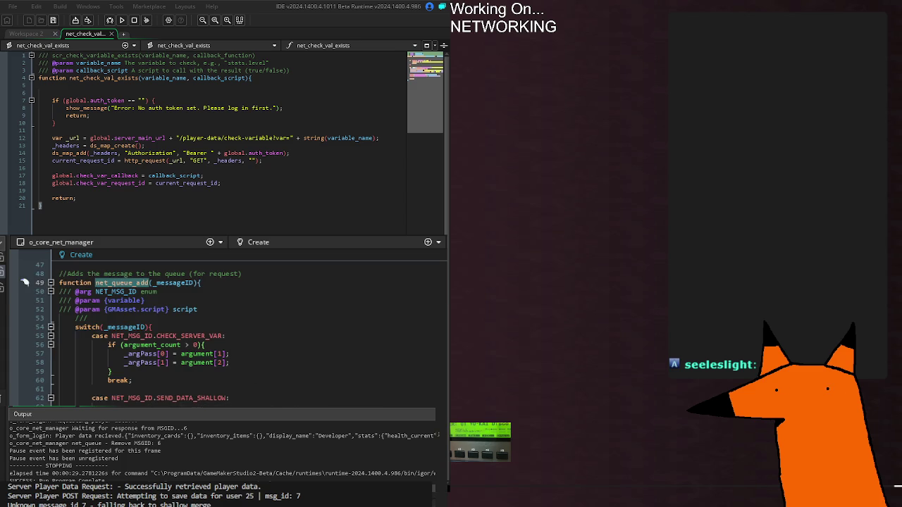
# Place the caret on the SEND_DATA_SHALLOW case line, then scroll down to the default case near line 622
pyautogui.click(232, 397)
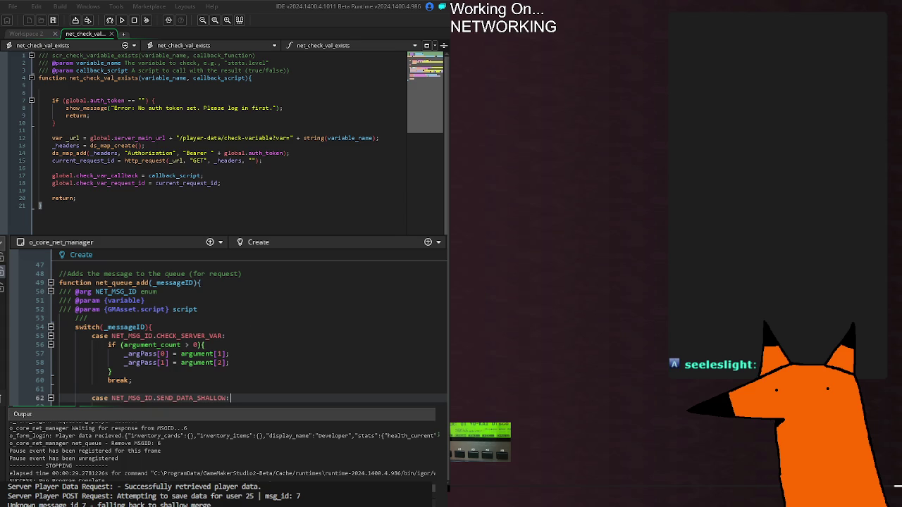
pyautogui.scroll(-8, 164, 349)
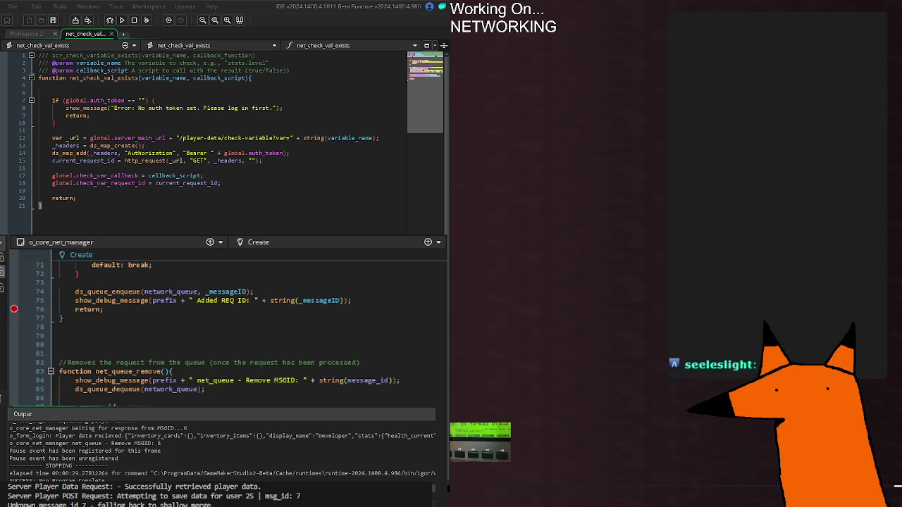
pyautogui.scroll(-20, 225, 324)
pyautogui.scroll(6, 226, 324)
pyautogui.scroll(2, 225, 324)
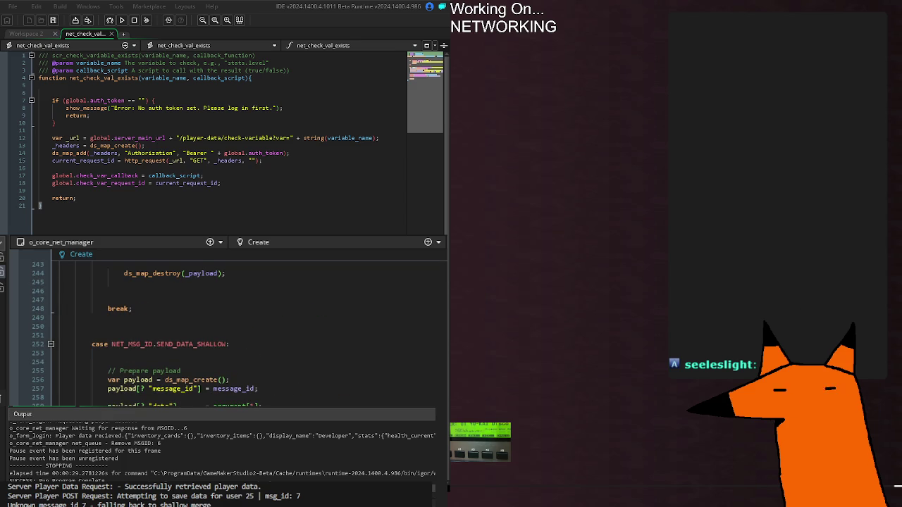
pyautogui.scroll(12, 225, 324)
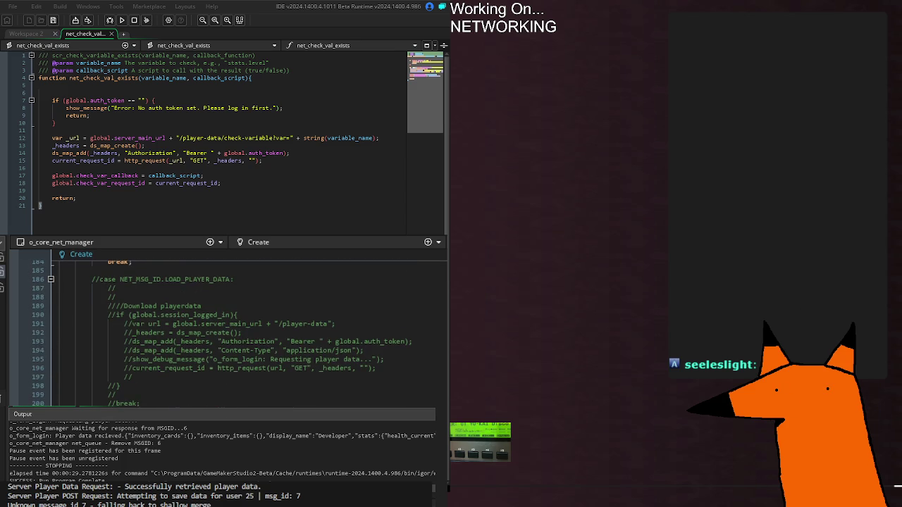
pyautogui.scroll(20, 236, 332)
pyautogui.scroll(-20, 237, 331)
pyautogui.scroll(-20, 236, 331)
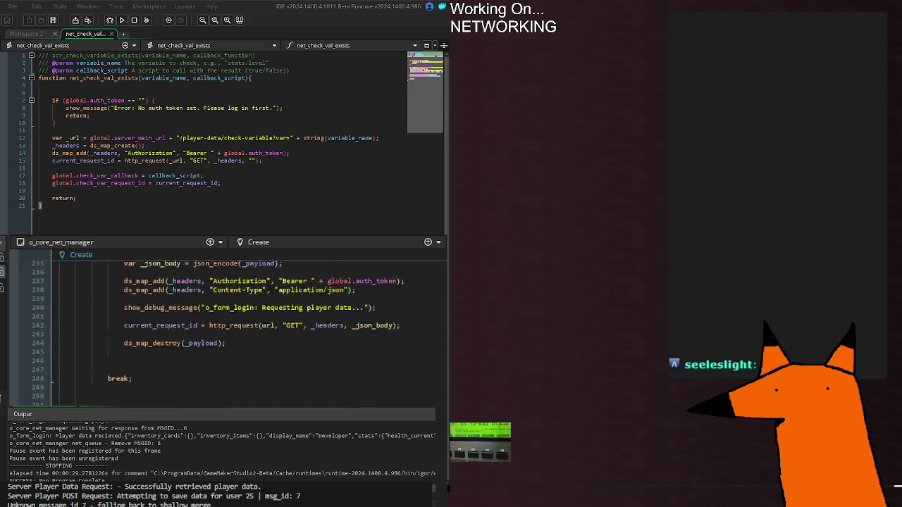
pyautogui.scroll(2, 236, 331)
pyautogui.scroll(-20, 236, 331)
pyautogui.scroll(20, 237, 332)
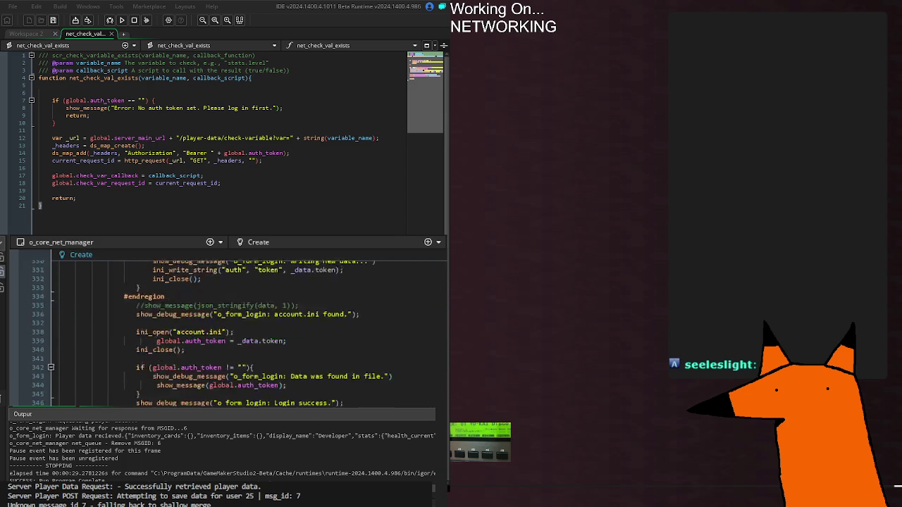
pyautogui.scroll(-20, 236, 331)
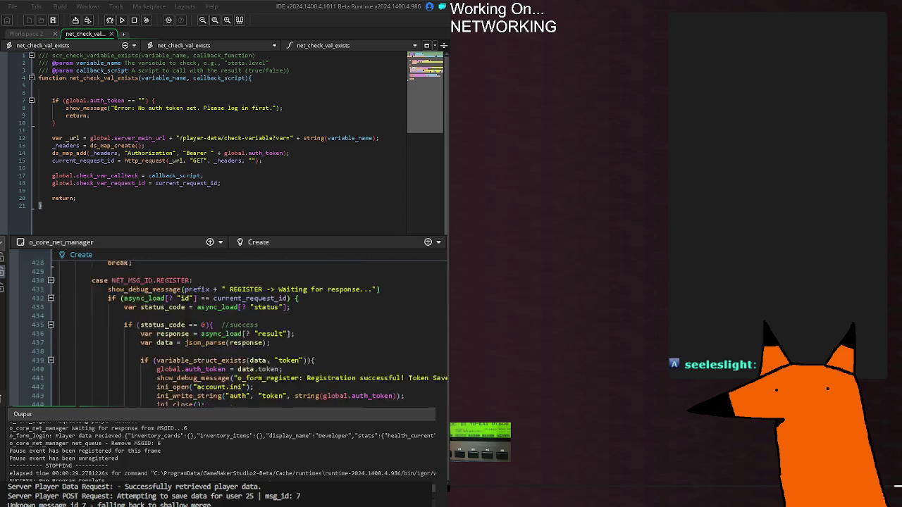
pyautogui.scroll(-18, 236, 331)
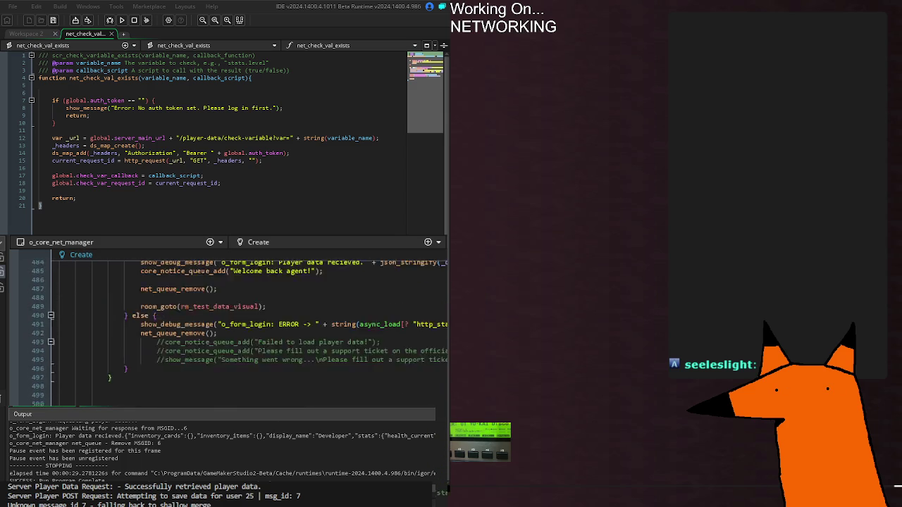
pyautogui.scroll(-9, 236, 331)
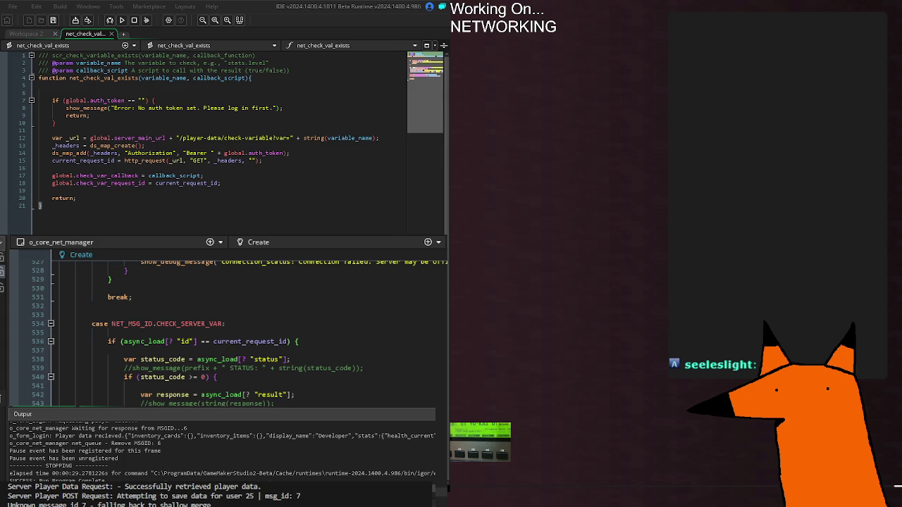
pyautogui.scroll(-20, 225, 331)
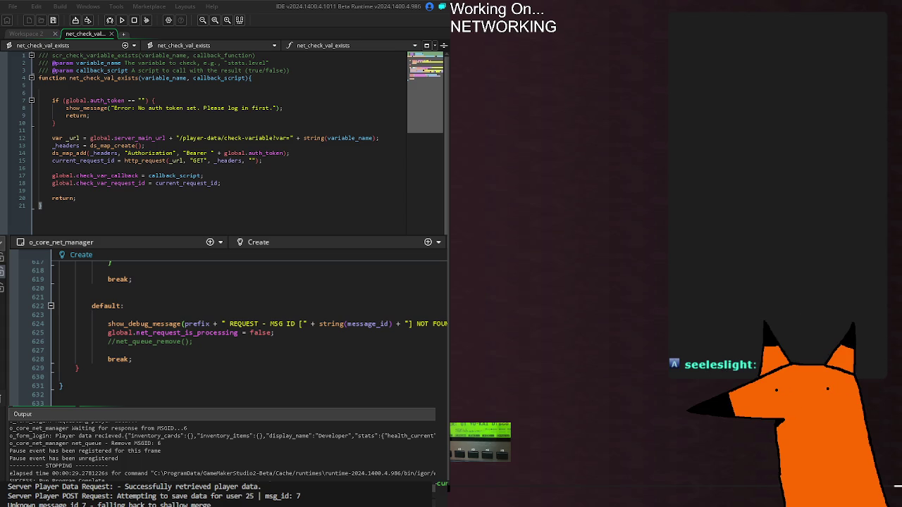
# Build and run the game to check the loaded player data's team_defence stats, then stop it
pyautogui.press('F5')
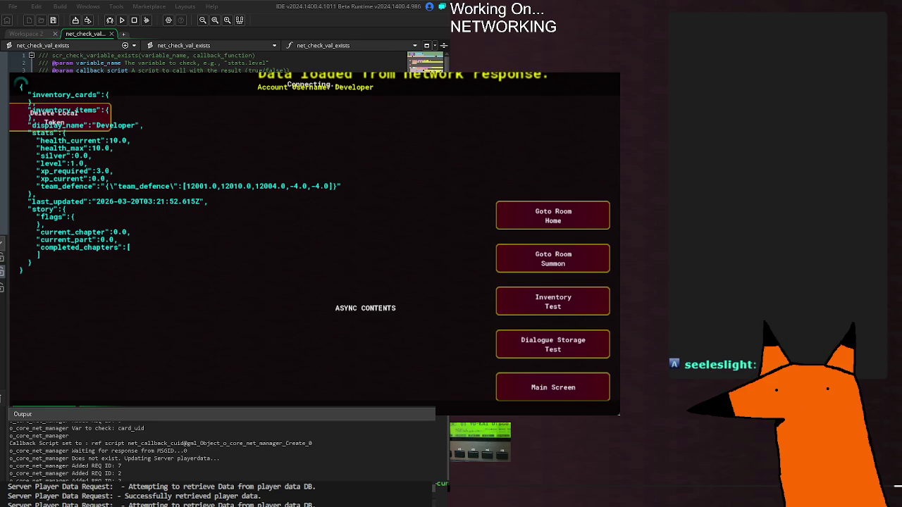
pyautogui.press('Escape')
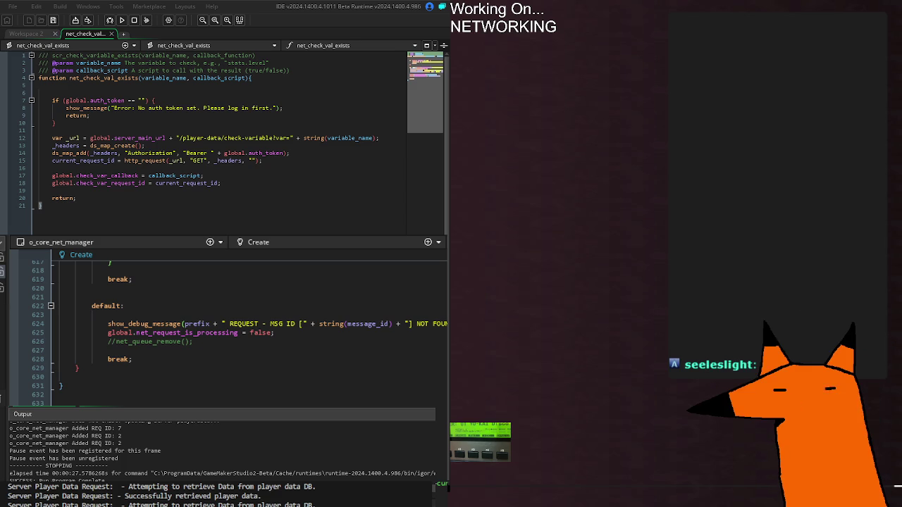
# Rebuild and run the game to show user 25's saved player-data JSON in a message box
pyautogui.press('F5')
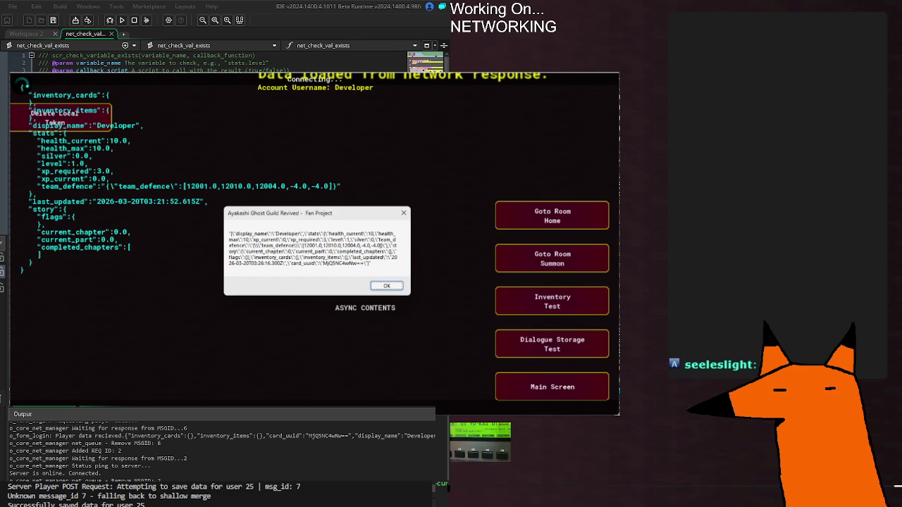
# Relaunch fresh builds until the player data lists a card_uuid and a newer last_updated time
pyautogui.press('F5')
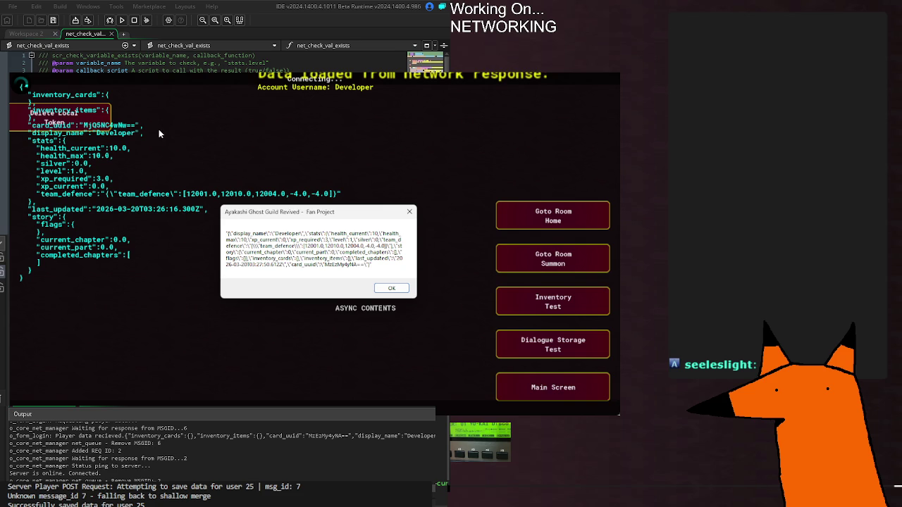
pyautogui.press('F5')
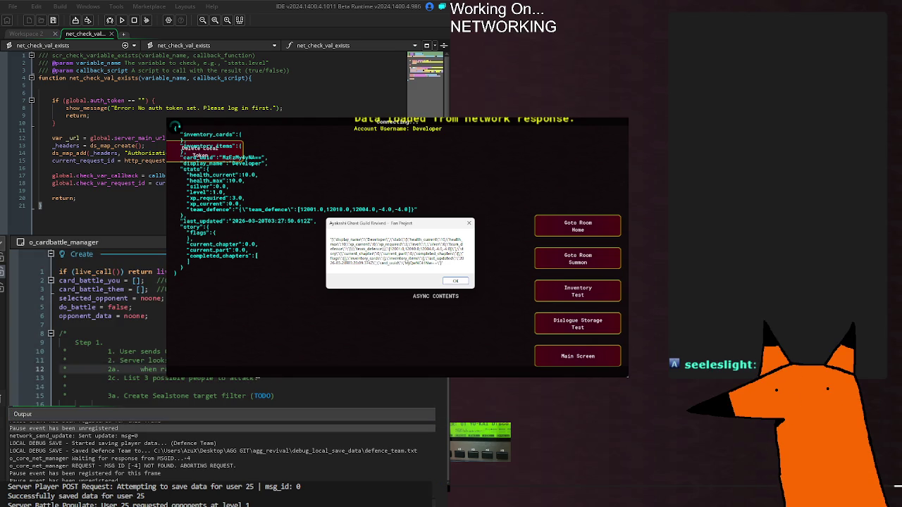
# Scroll through the loaded player data, then close the running game and its message box
pyautogui.scroll(-8, 105, 325)
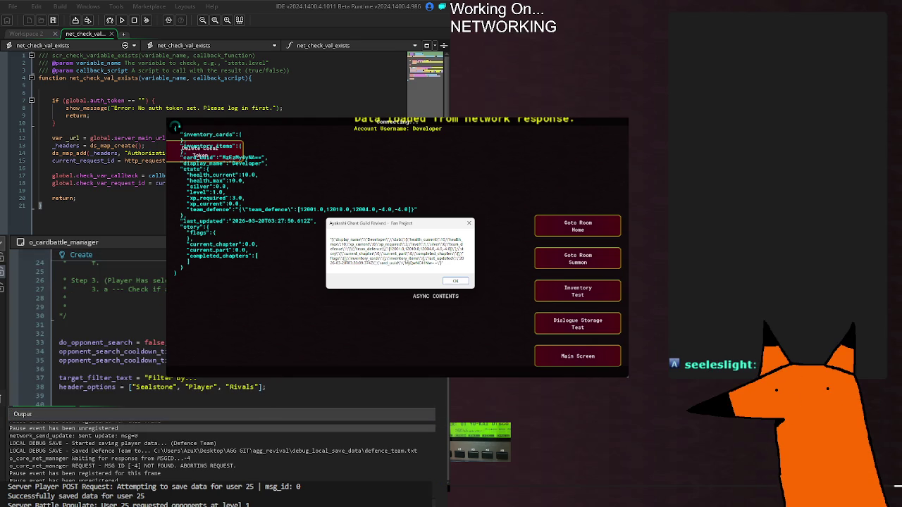
pyautogui.press('Return')
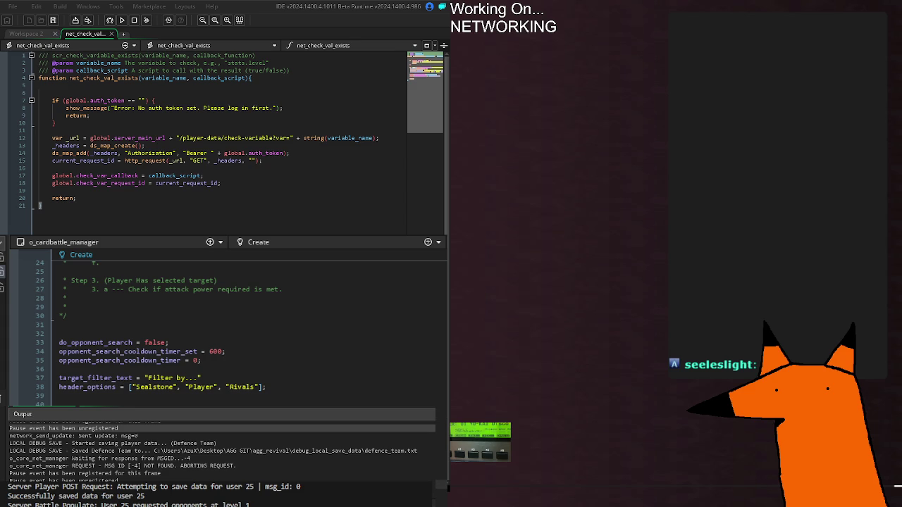
# Scroll through o_cardbattle_manager and o_team_manager code to reach the do_team_save defence block
pyautogui.scroll(-10, 232, 324)
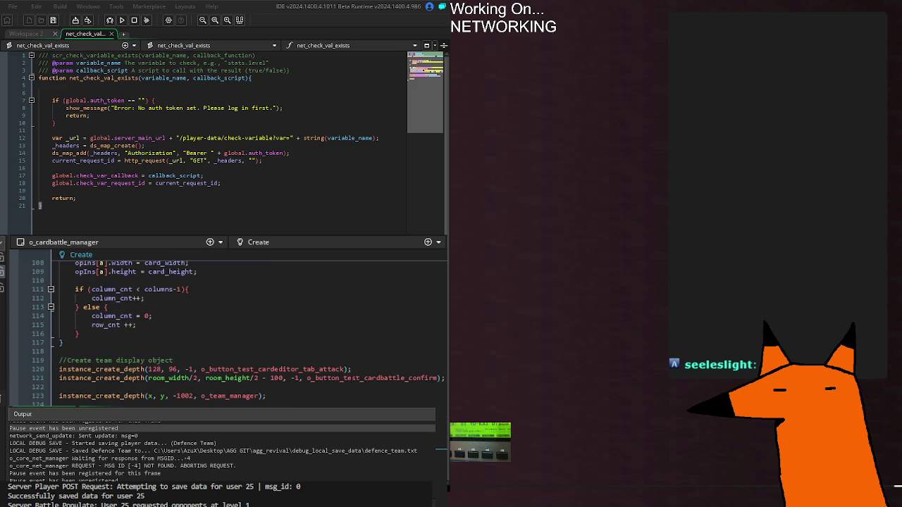
pyautogui.scroll(-5, 233, 324)
pyautogui.scroll(6, 232, 325)
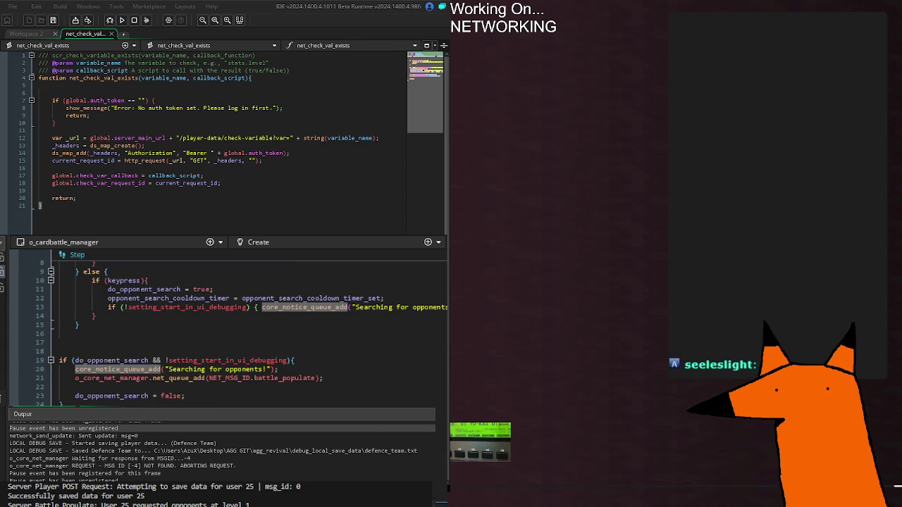
pyautogui.scroll(-10, 232, 325)
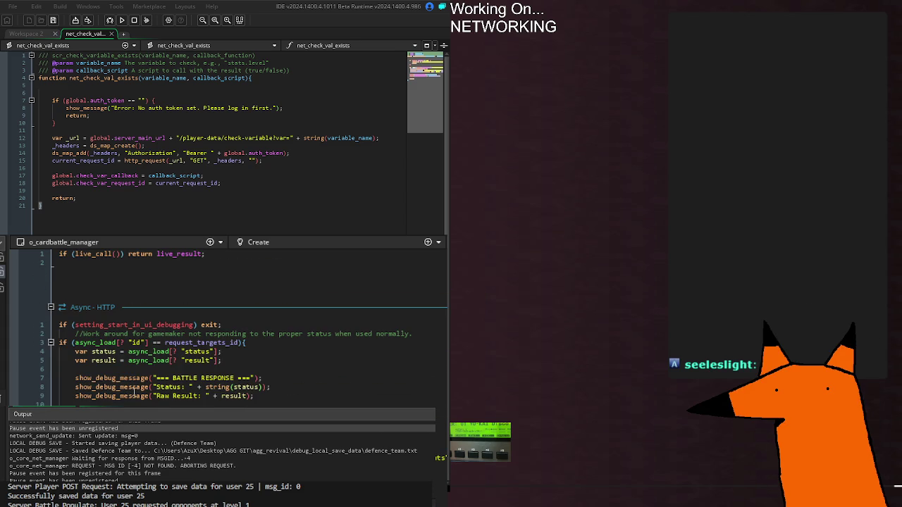
pyautogui.scroll(12, 233, 325)
pyautogui.scroll(15, 233, 324)
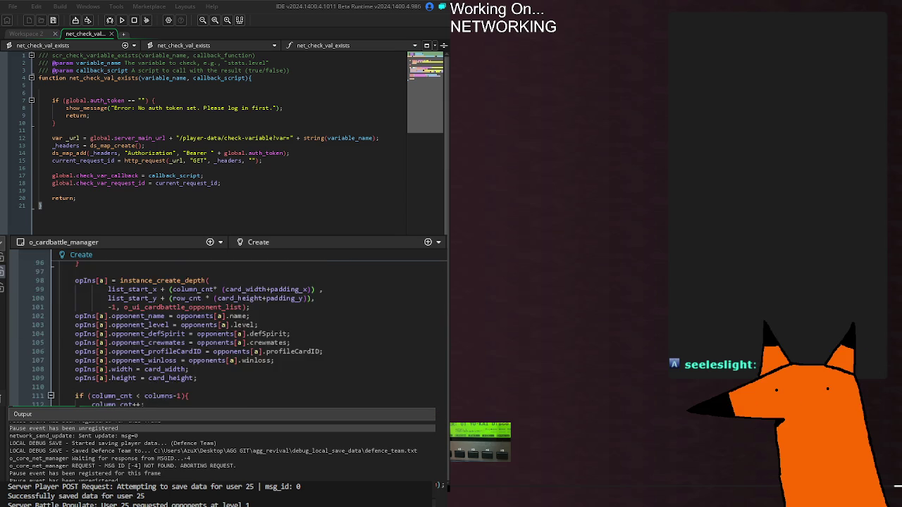
pyautogui.scroll(-6, 233, 324)
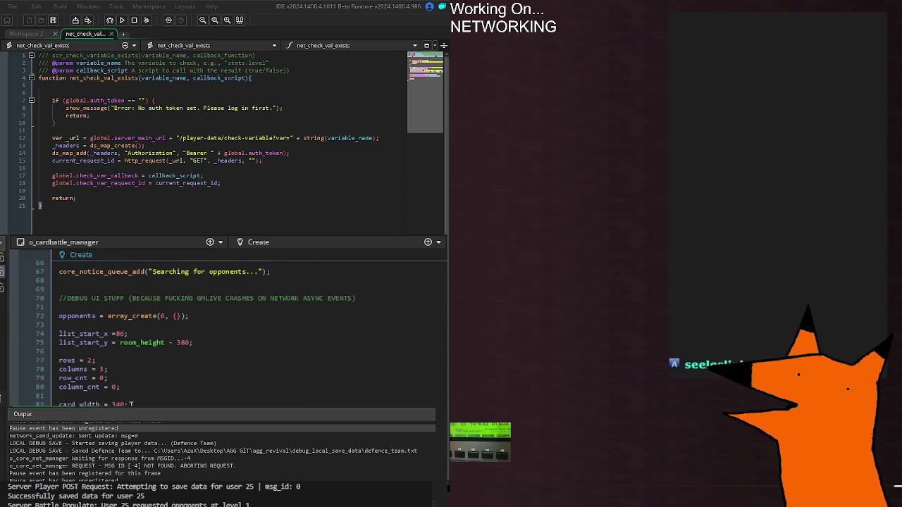
pyautogui.scroll(5, 233, 324)
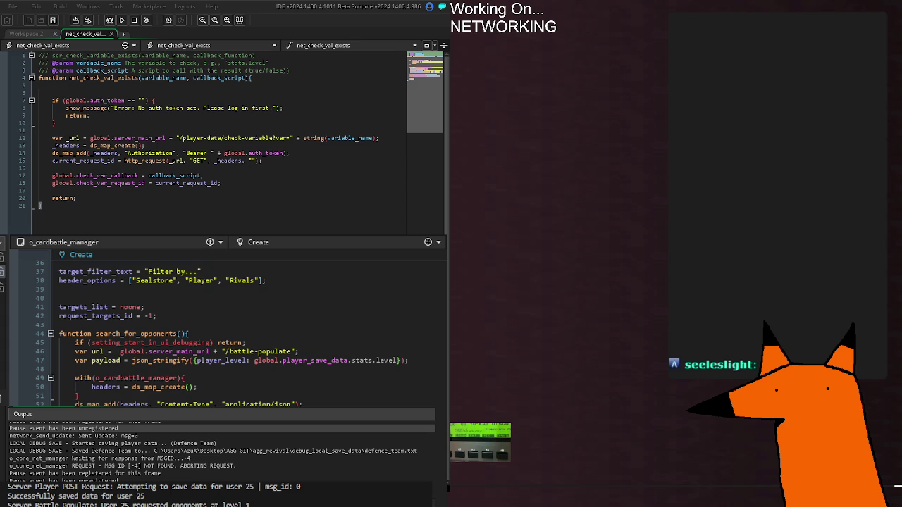
pyautogui.scroll(-15, 232, 331)
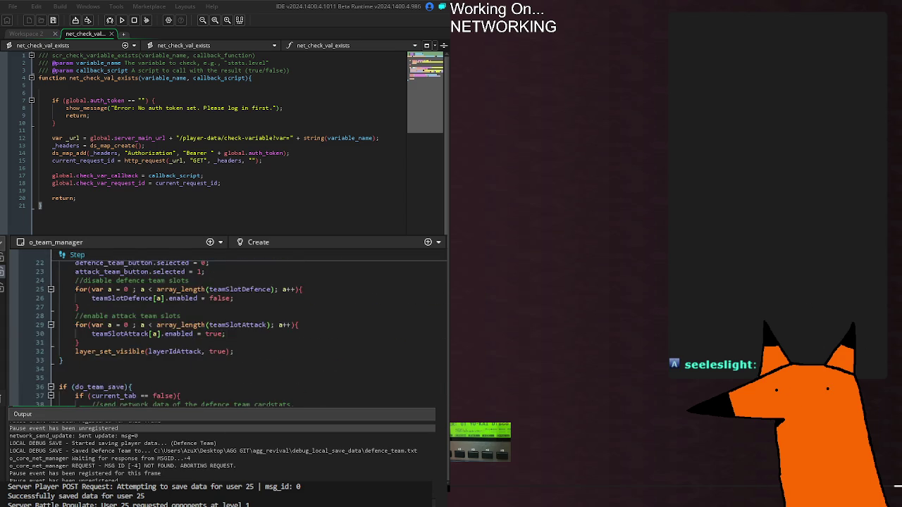
pyautogui.scroll(8, 225, 331)
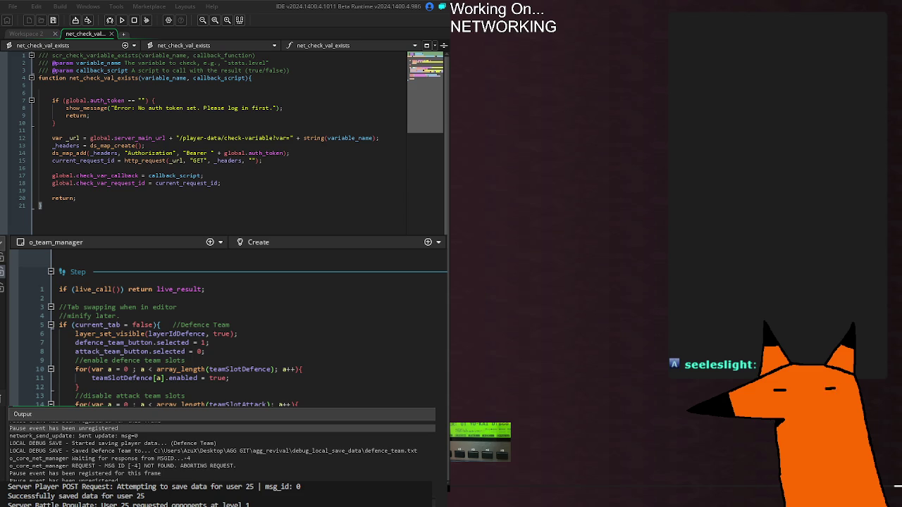
pyautogui.scroll(-15, 285, 399)
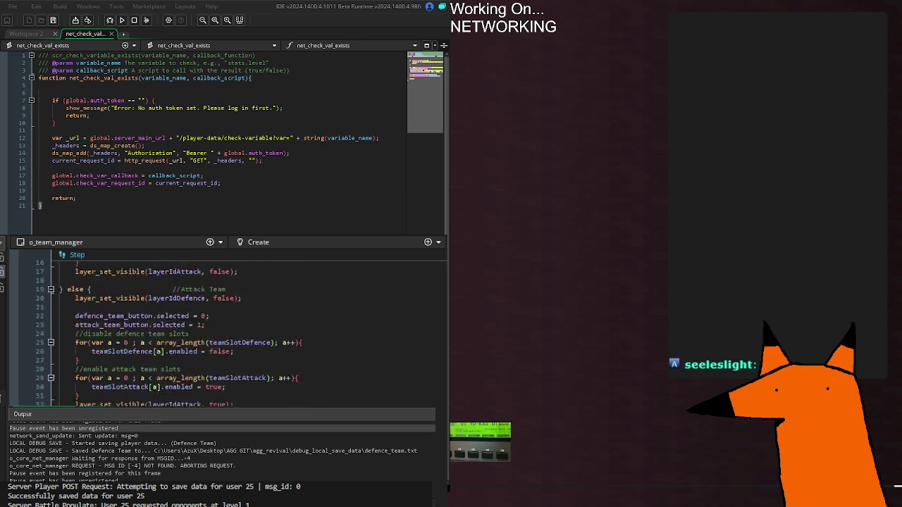
pyautogui.scroll(4, 285, 400)
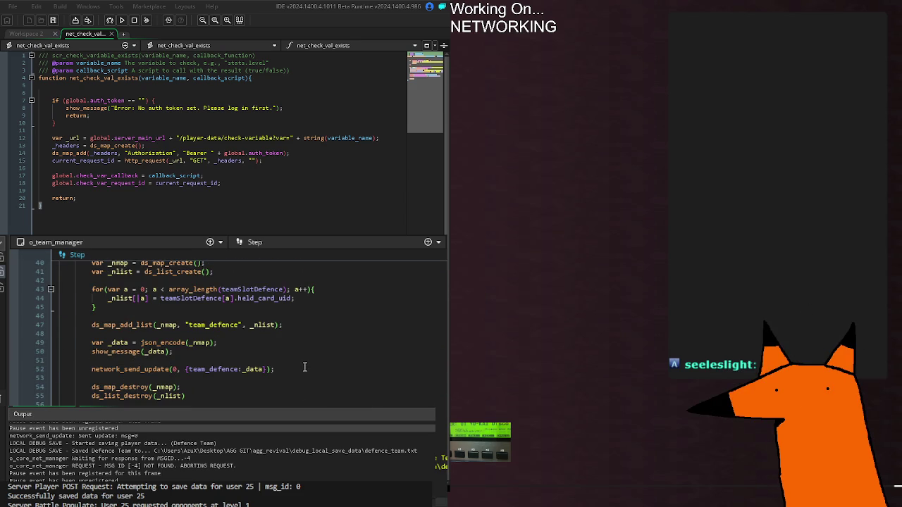
pyautogui.scroll(6, 306, 365)
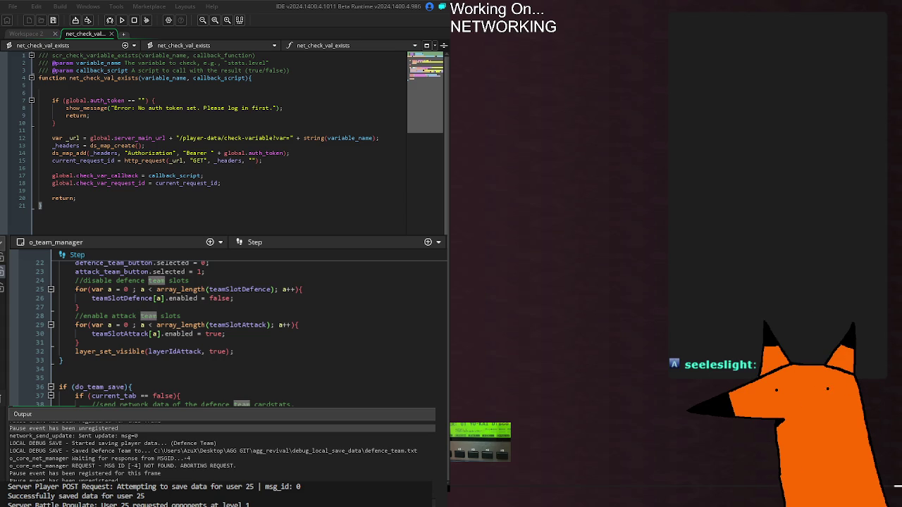
pyautogui.click(130, 280)
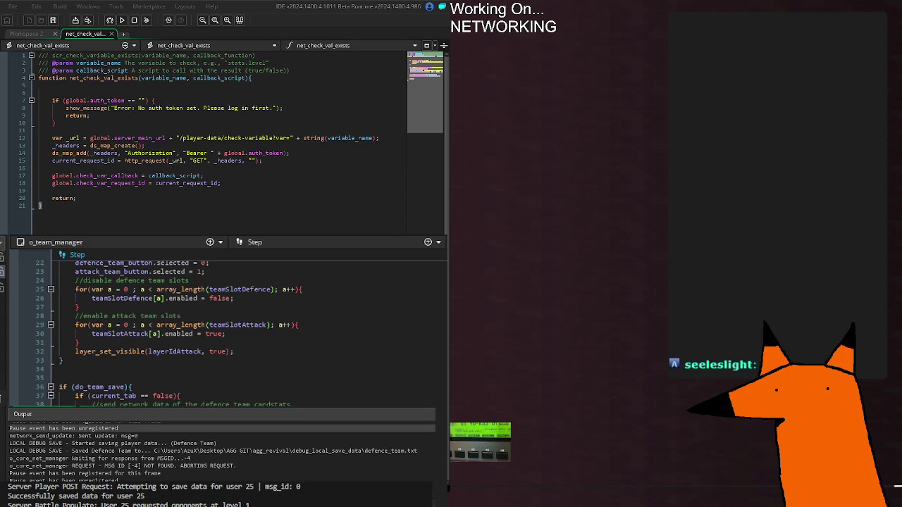
# End the line 38 defence-team comment with a period and build and run the game
pyautogui.click(349, 404)
pyautogui.write('.')
pyautogui.press('F5')
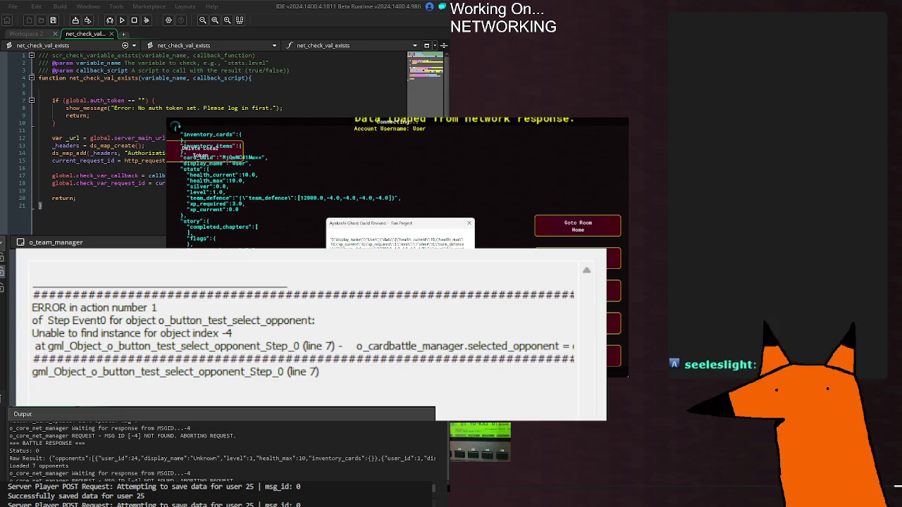
# Rerun the game after the instance error, stop it, and bring up o_core_net_manager's Create code
pyautogui.press('F5')
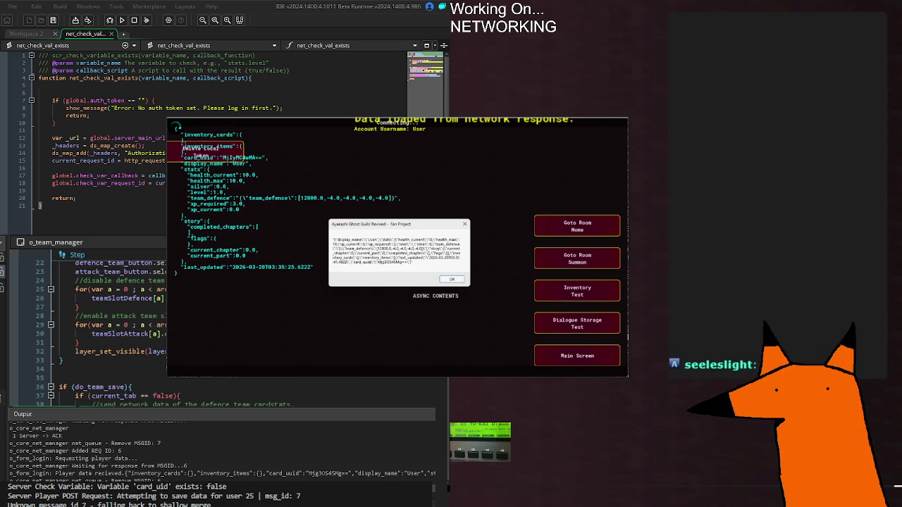
pyautogui.hotkey('alt', 'F4')
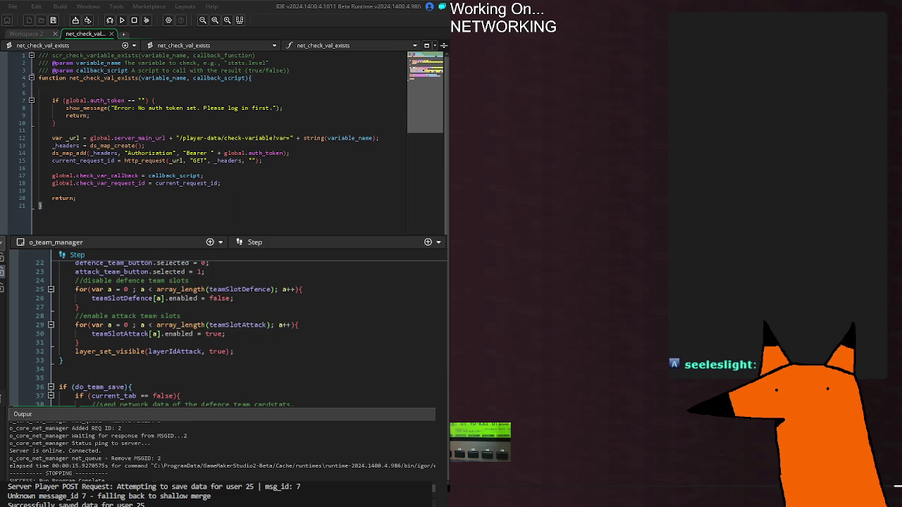
pyautogui.hotkey('ctrl', 'Tab')
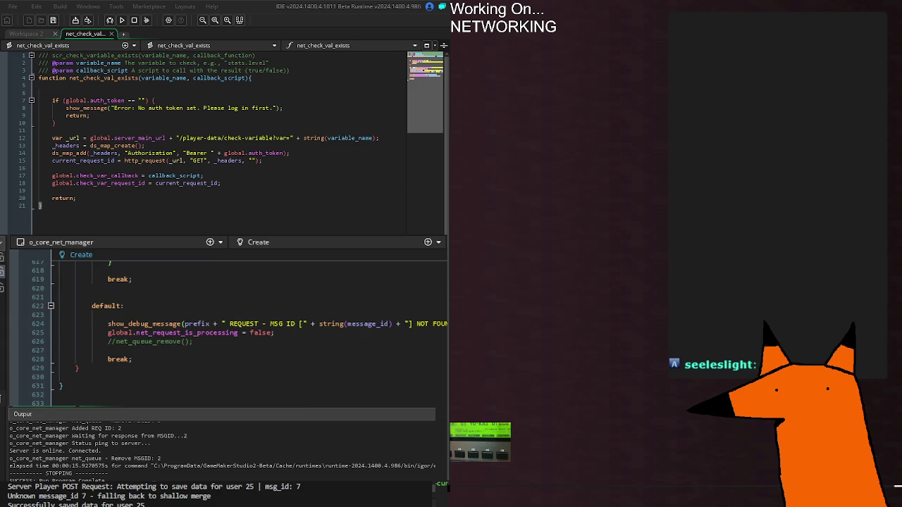
# Change setting_start_with_local_data_debugging from 0 to 1 in game_manager Create and run the game
pyautogui.hotkey('ctrl', 'Tab')
pyautogui.doubleClick(223, 308)
pyautogui.write('1')
pyautogui.press('F5')
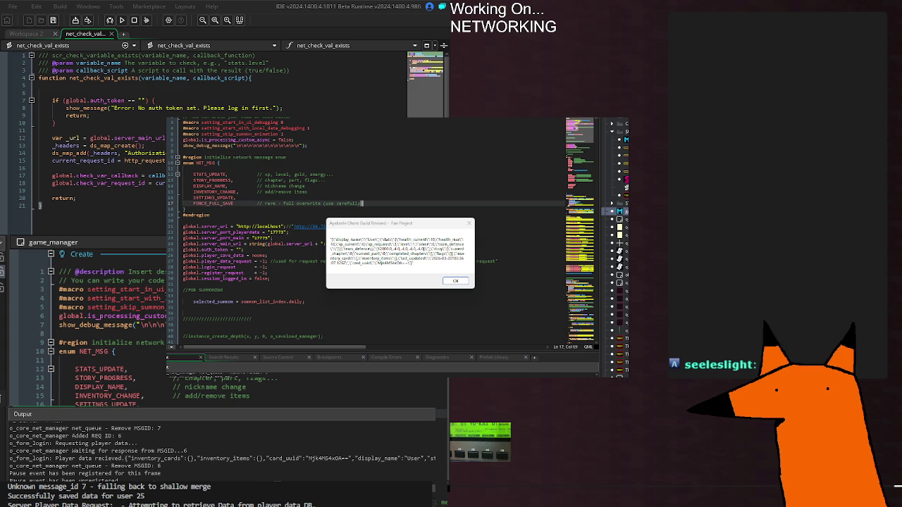
# Close the game and return to o_core_net_manager's Create code at the default case near line 21
pyautogui.click(625, 124)
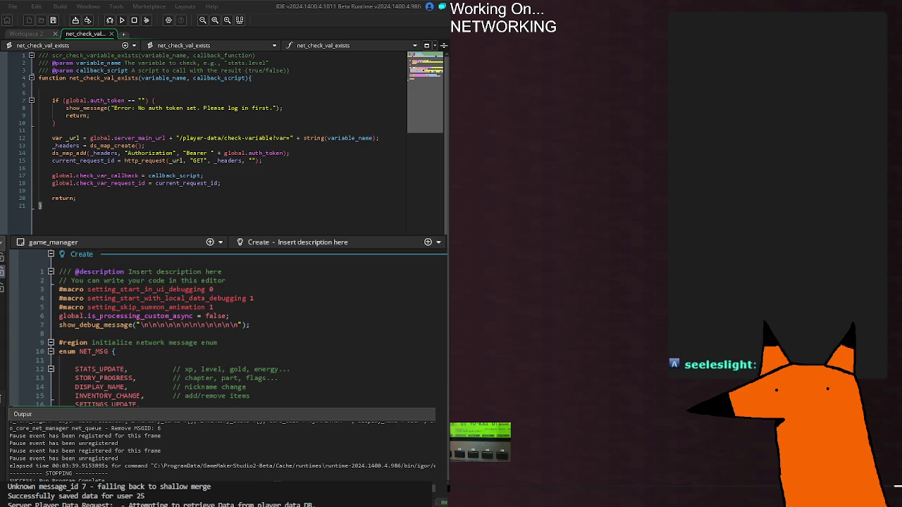
pyautogui.scroll(-10, 225, 332)
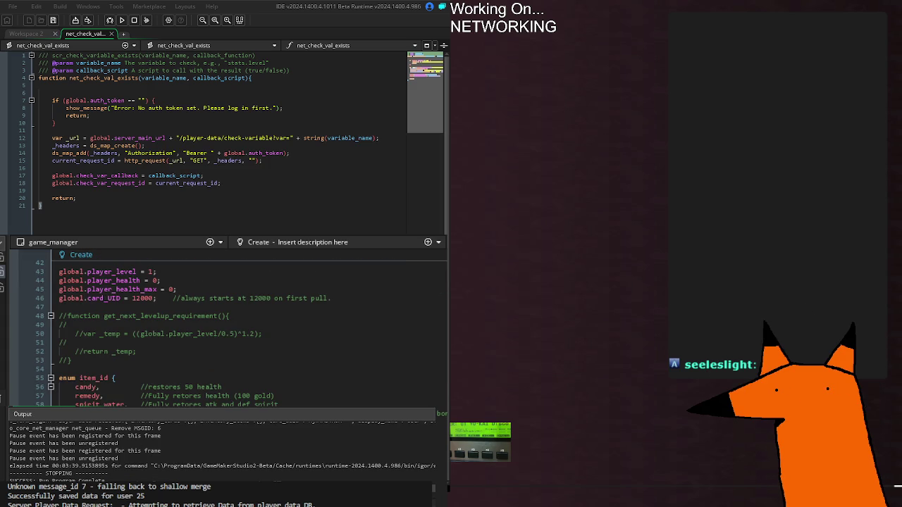
pyautogui.scroll(9, 301, 398)
pyautogui.click(370, 396)
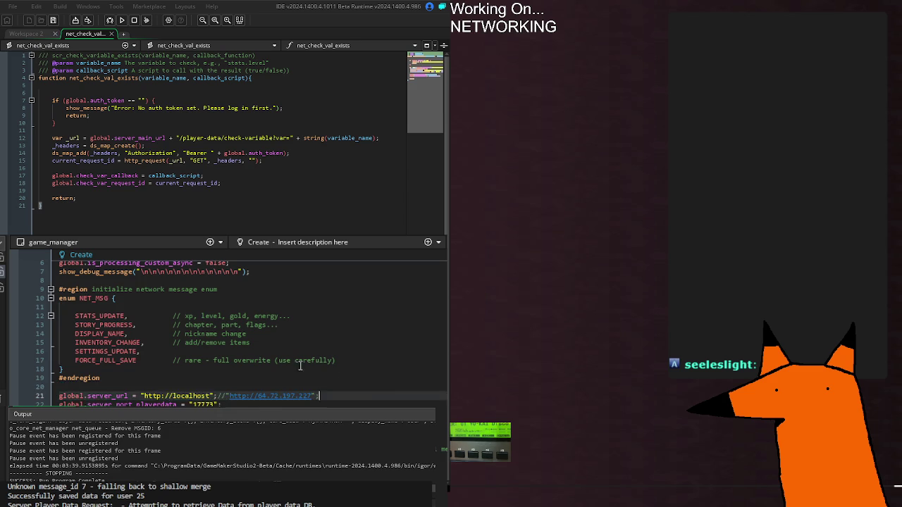
pyautogui.scroll(-9, 301, 365)
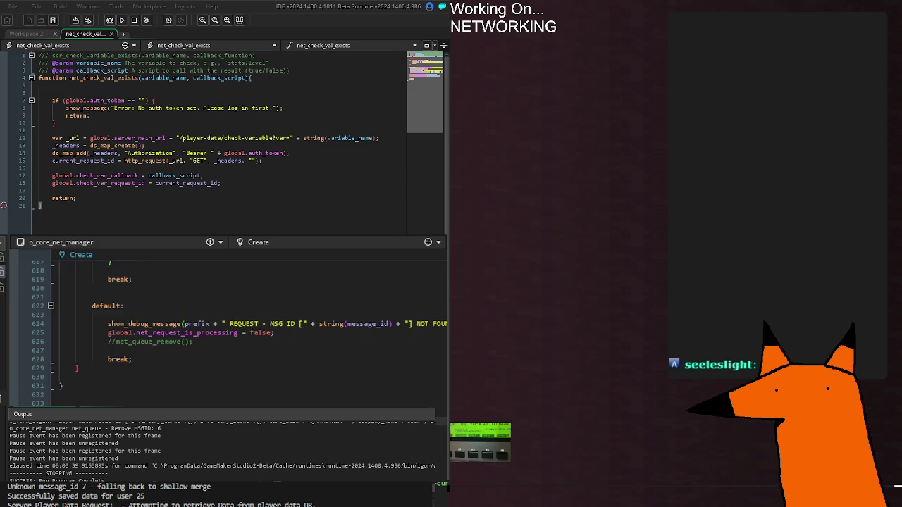
pyautogui.hotkey('shift', 'Right')
pyautogui.press('Left')
pyautogui.doubleClick(272, 332)
pyautogui.press('Right')
# Bring up o_team_manager's Step code and move to the defence-team save section around line 69
pyautogui.hotkey('ctrl', 'Tab')
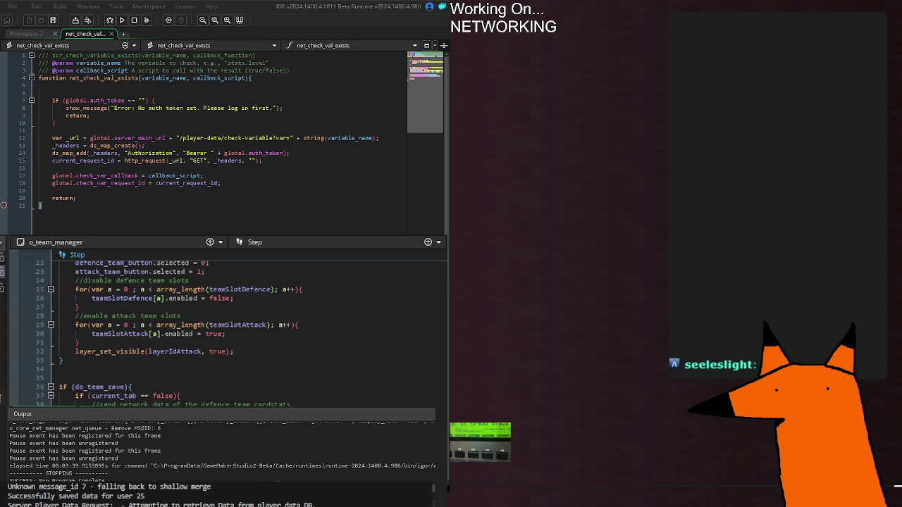
pyautogui.scroll(-4, 320, 330)
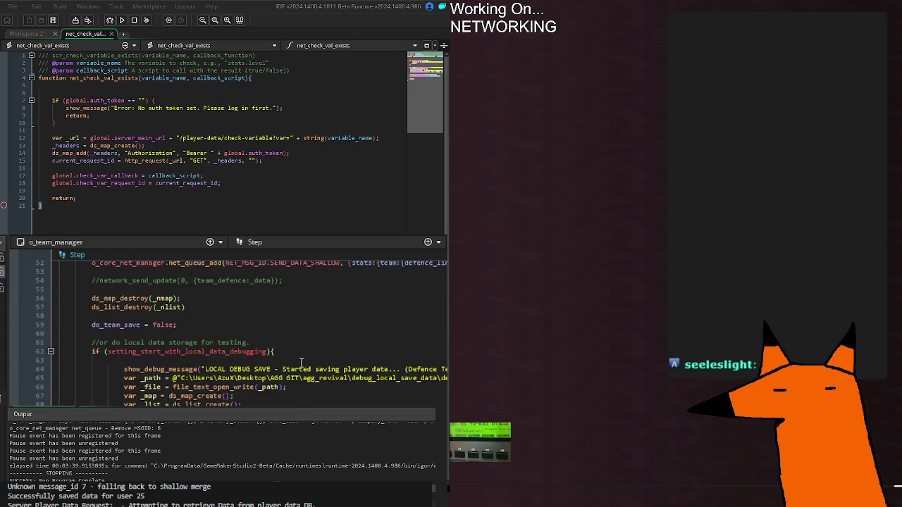
pyautogui.click(138, 114)
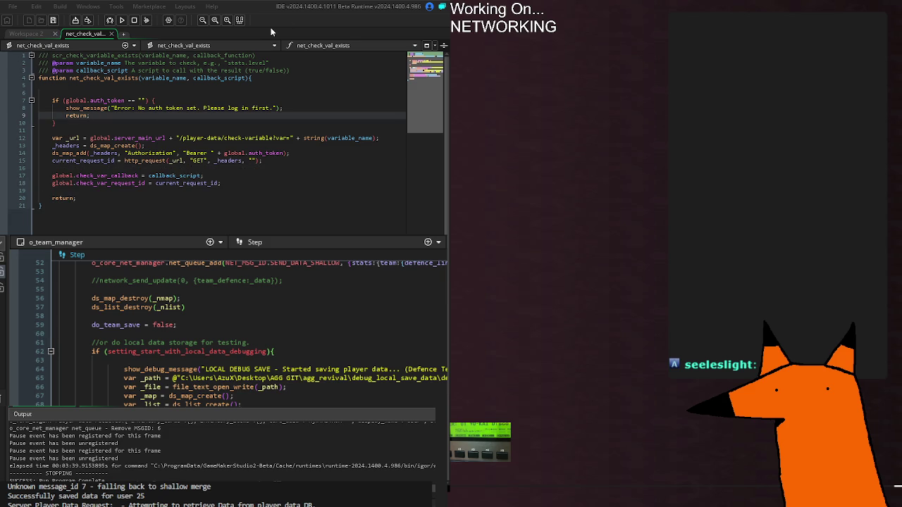
pyautogui.scroll(-15, 302, 394)
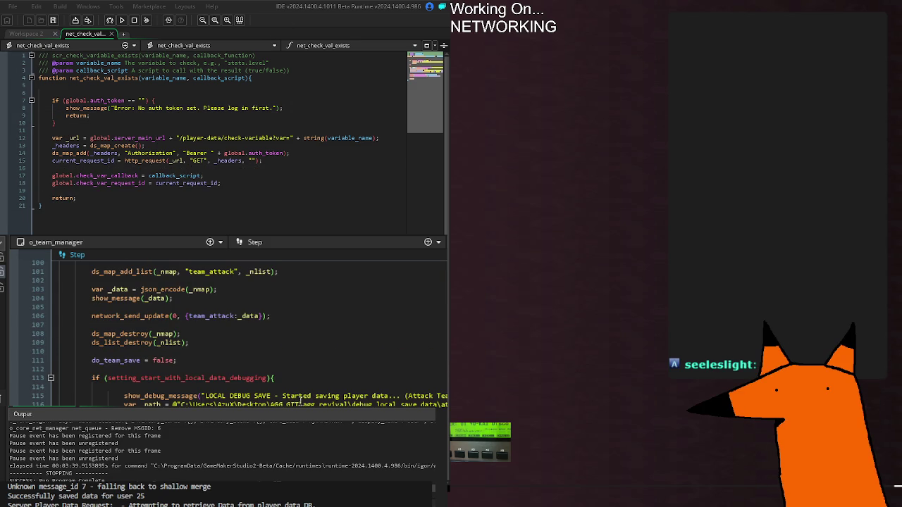
pyautogui.scroll(-1, 301, 367)
pyautogui.scroll(12, 302, 367)
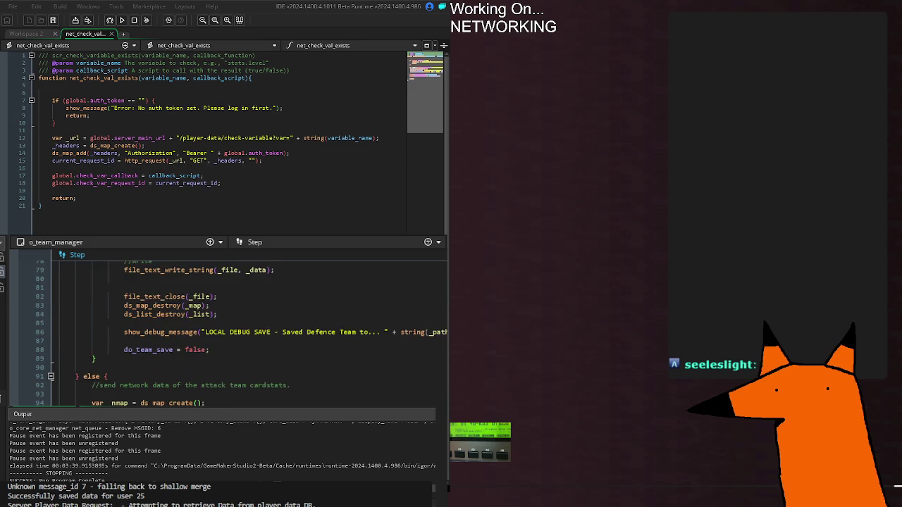
pyautogui.click(124, 288)
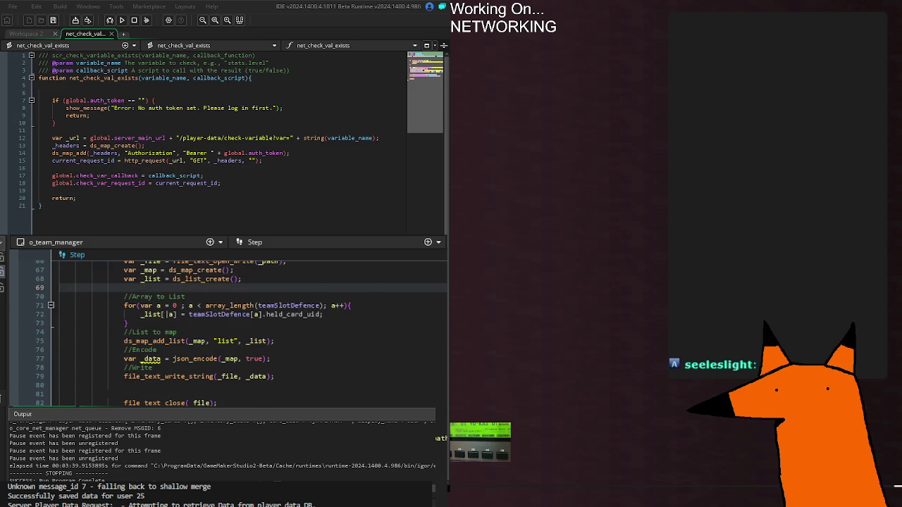
# Fold the local debug save block and select SEND_DATA_SHALLOW in the net_queue_add call
pyautogui.scroll(4, 32, 325)
pyautogui.click(50, 332)
pyautogui.scroll(6, 307, 363)
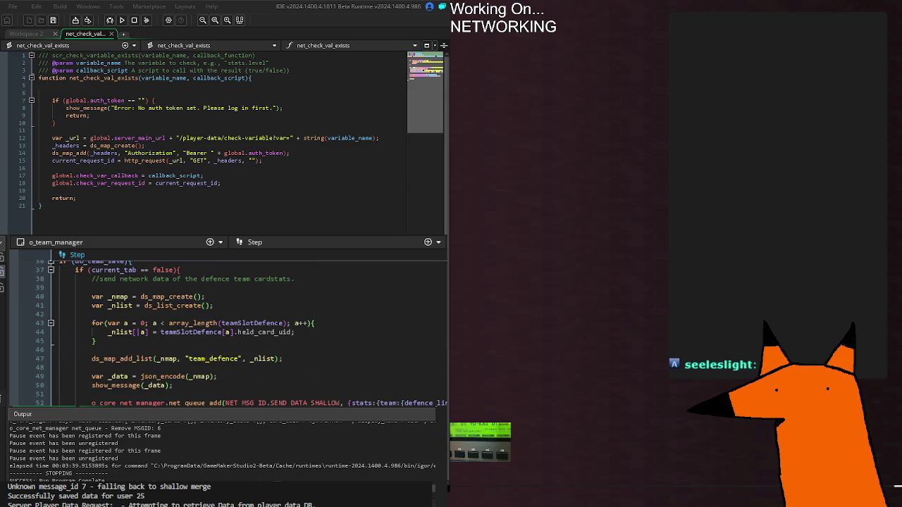
pyautogui.doubleClick(305, 403)
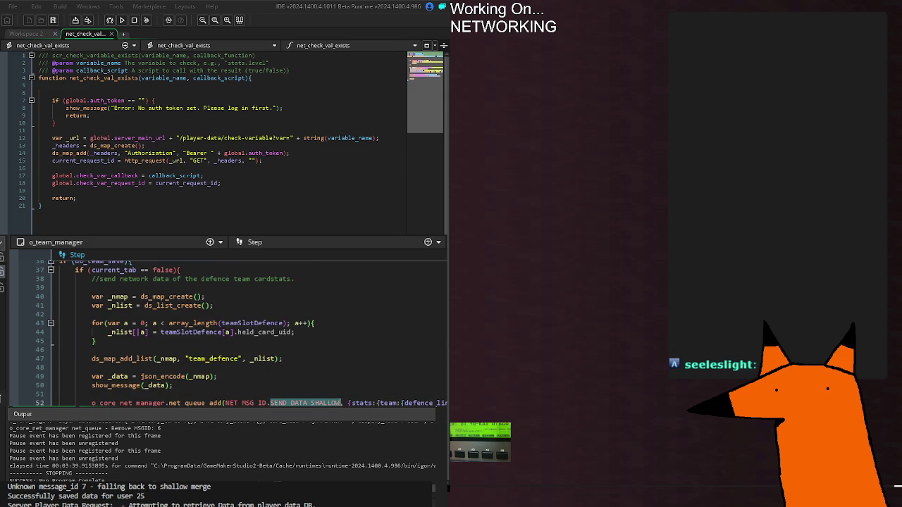
pyautogui.press('BackSpace')
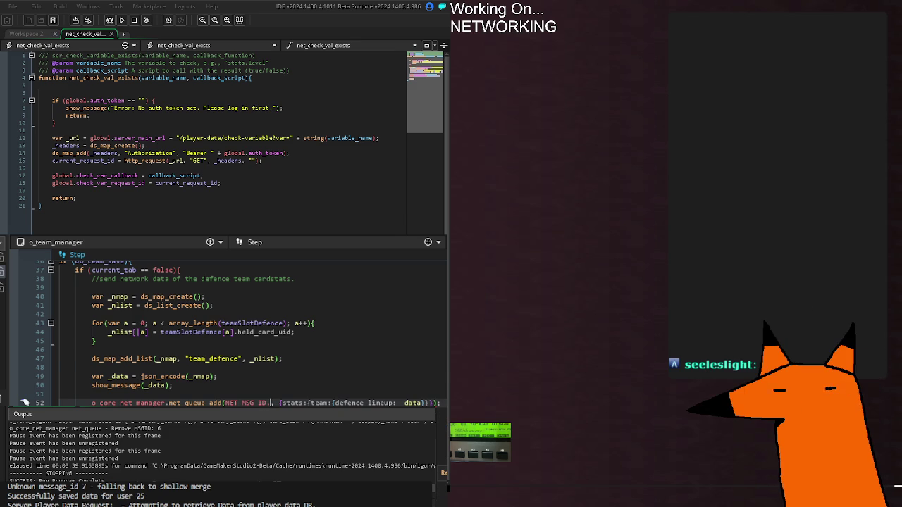
pyautogui.click(272, 368)
pyautogui.middleClick(239, 403)
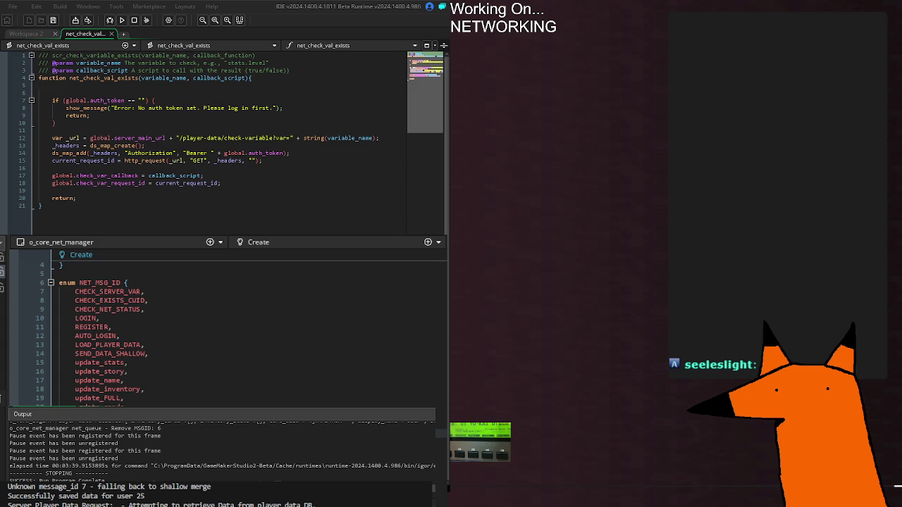
pyautogui.click(161, 406)
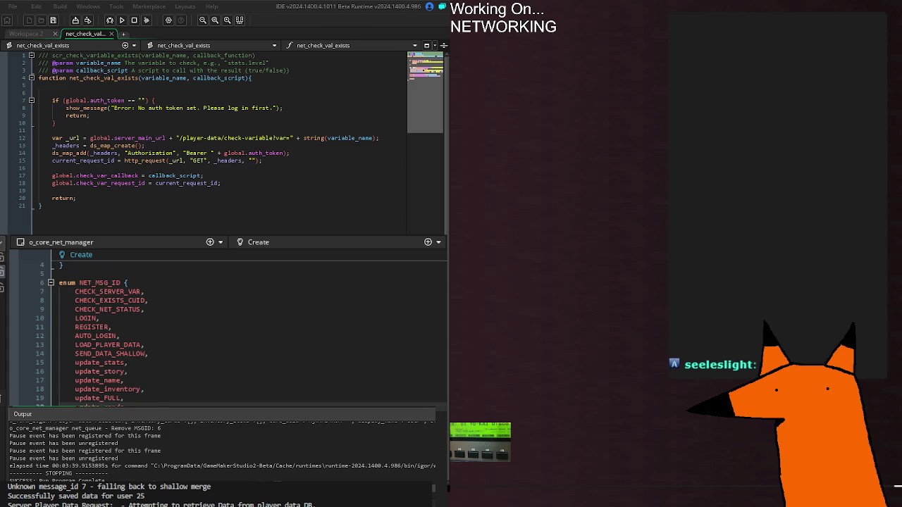
pyautogui.press('Up')
pyautogui.press('Up')
pyautogui.press('Up')
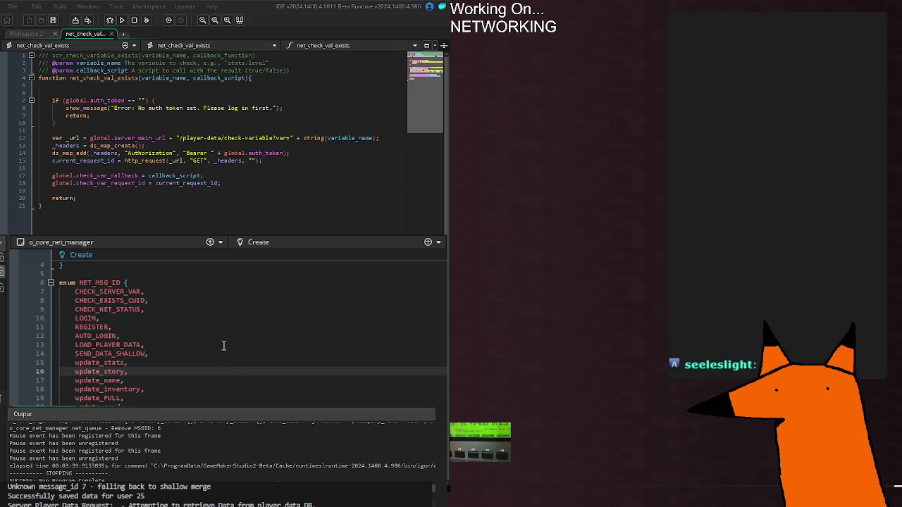
pyautogui.scroll(-10, 296, 390)
pyautogui.scroll(8, 296, 391)
pyautogui.click(181, 398)
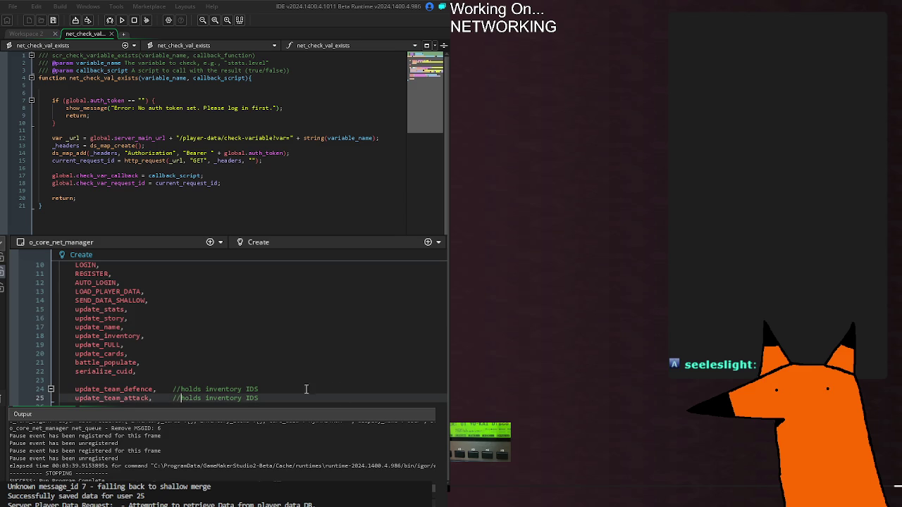
pyautogui.click(158, 381)
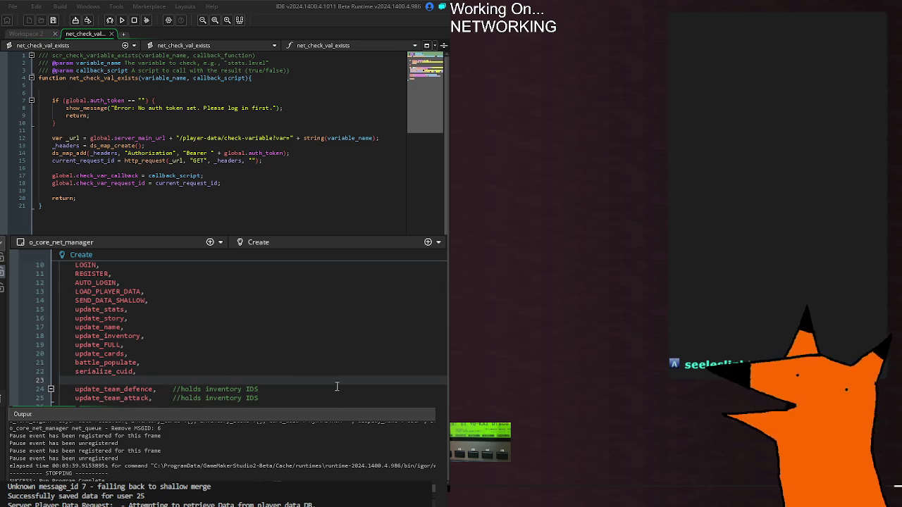
pyautogui.click(306, 389)
pyautogui.scroll(3, 296, 380)
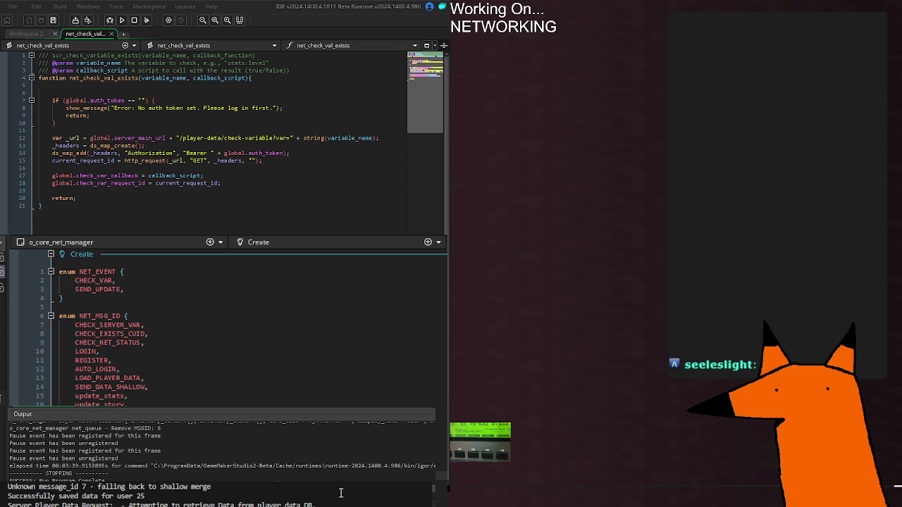
# Restart node webserver.js on localhost:17773, then return to the o_core_net_manager Create code
pyautogui.hotkey('ctrl', 'c')
pyautogui.press('Up')
pyautogui.press('Return')
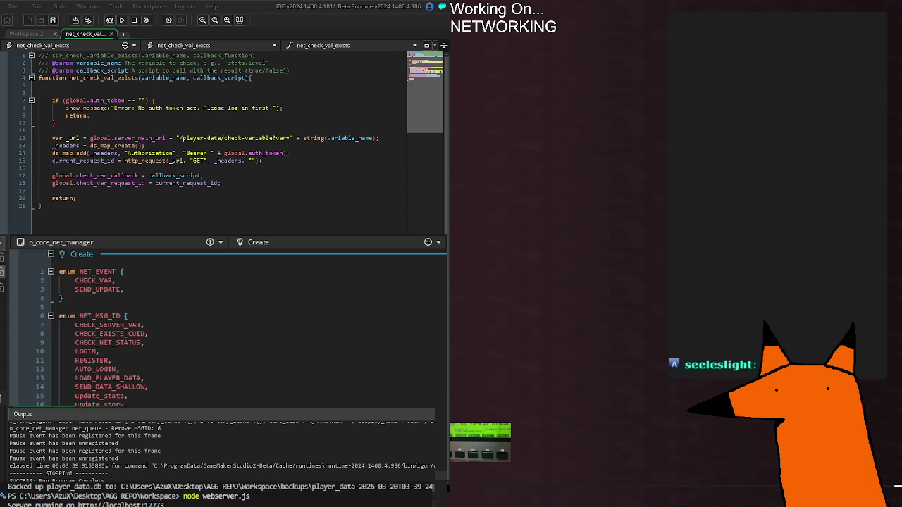
pyautogui.click(41, 206)
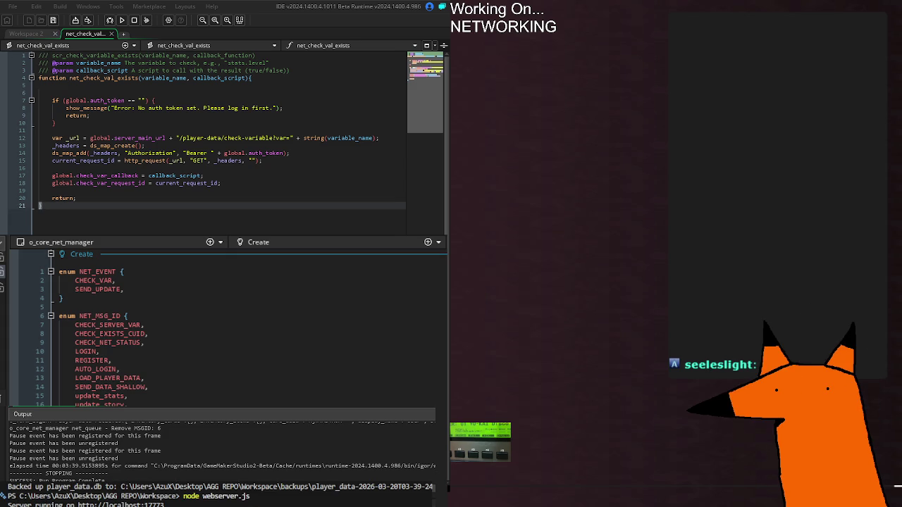
pyautogui.click(211, 317)
pyautogui.scroll(-20, 211, 324)
pyautogui.scroll(20, 233, 324)
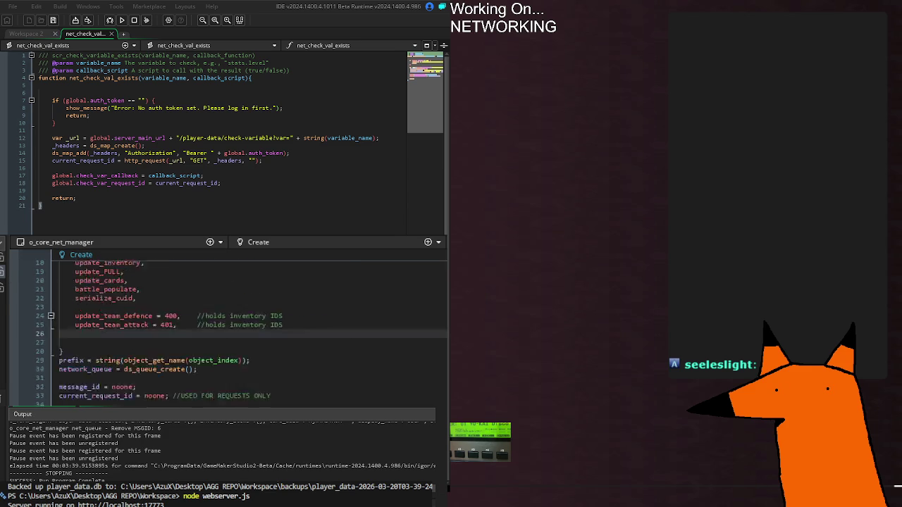
pyautogui.click(76, 387)
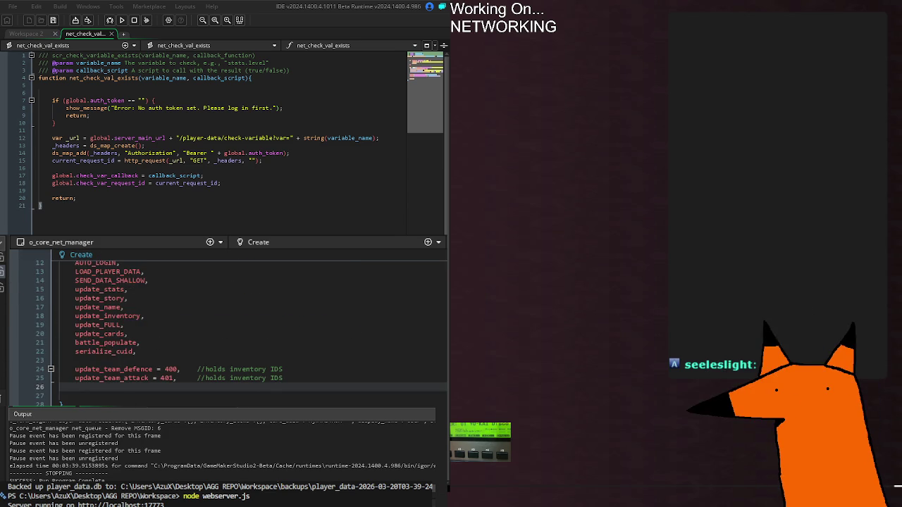
pyautogui.hotkey('alt', 'Tab')
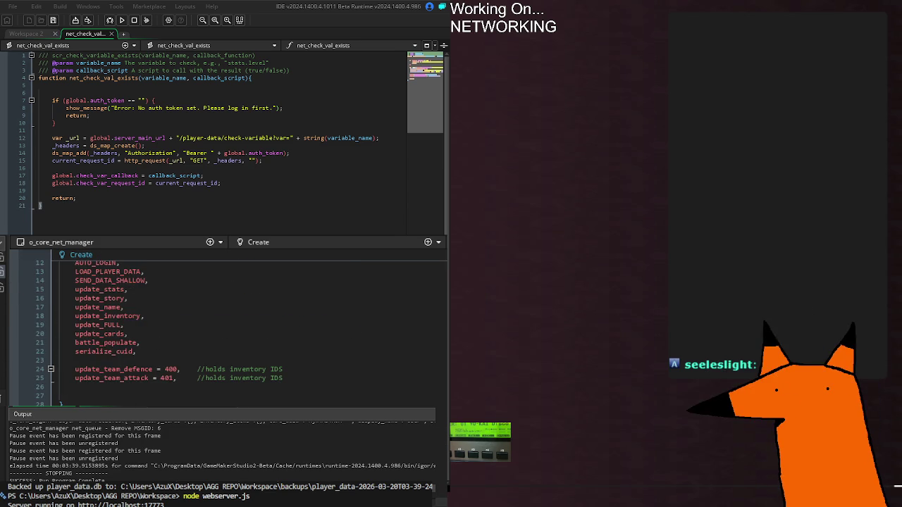
pyautogui.doubleClick(113, 369)
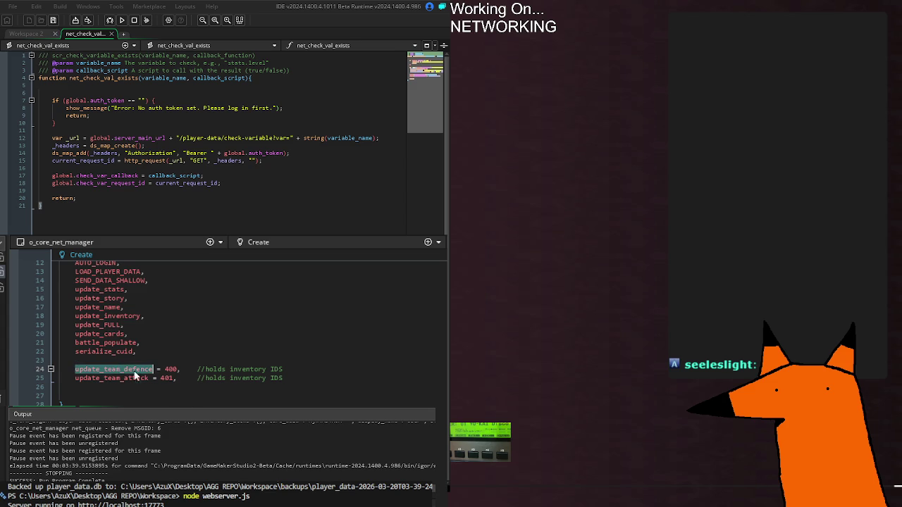
pyautogui.click(368, 381)
pyautogui.scroll(4, 146, 363)
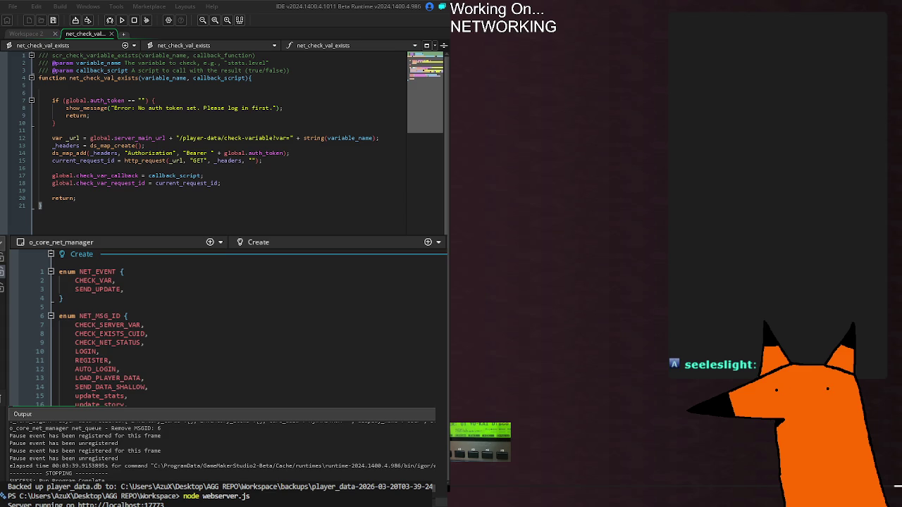
pyautogui.doubleClick(95, 316)
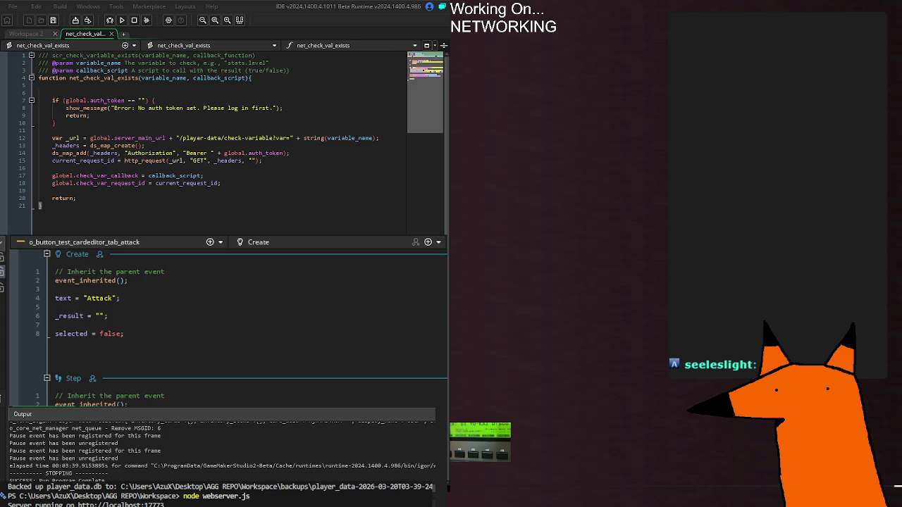
# Make line 52's net_queue_add pass NET_MSG_ID.SEND_DATA and NET_UPD_ID.update_team_defence
pyautogui.scroll(-10, 233, 324)
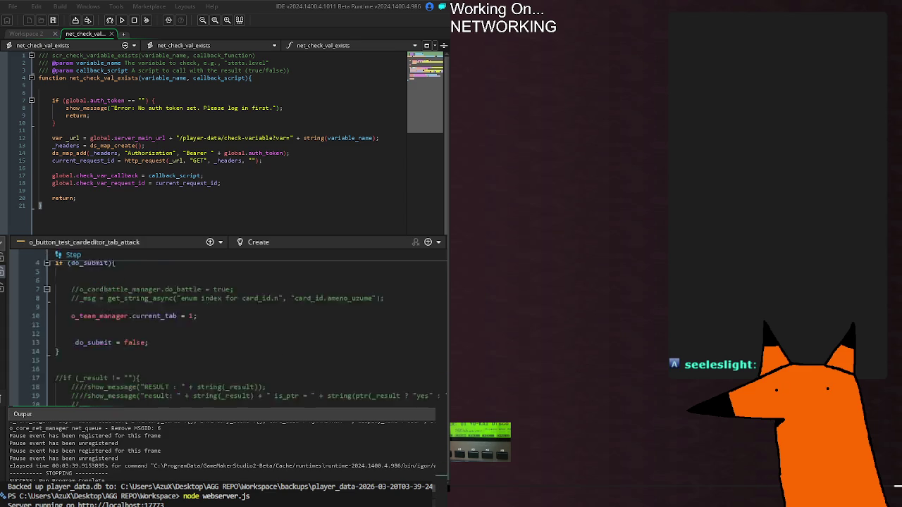
pyautogui.scroll(5, 233, 331)
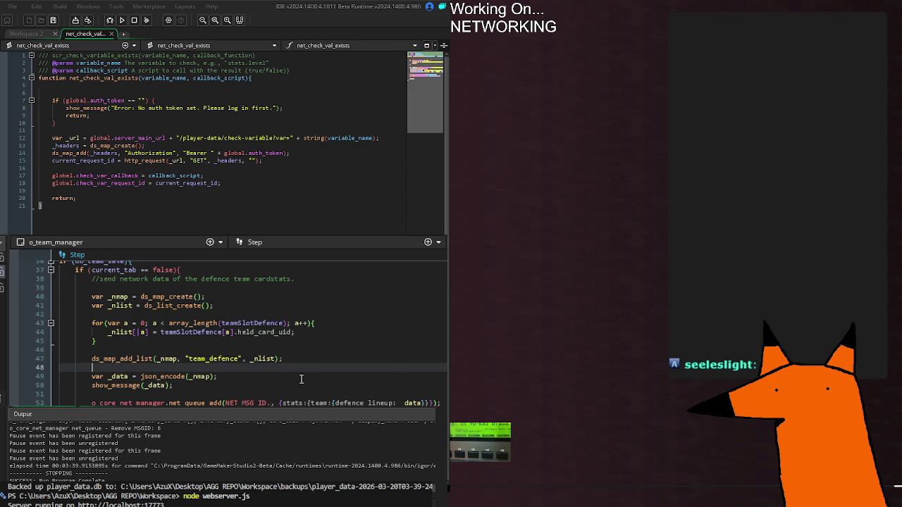
pyautogui.click(413, 402)
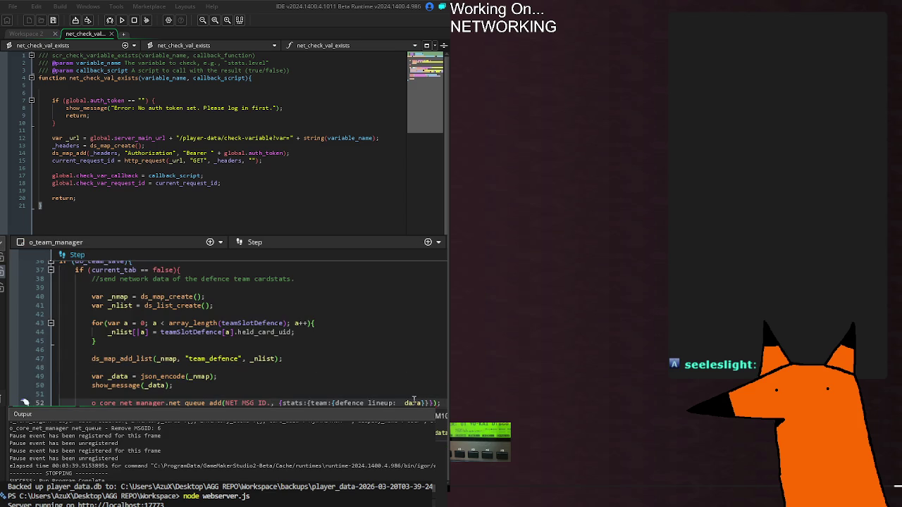
pyautogui.write('SEND_DATA')
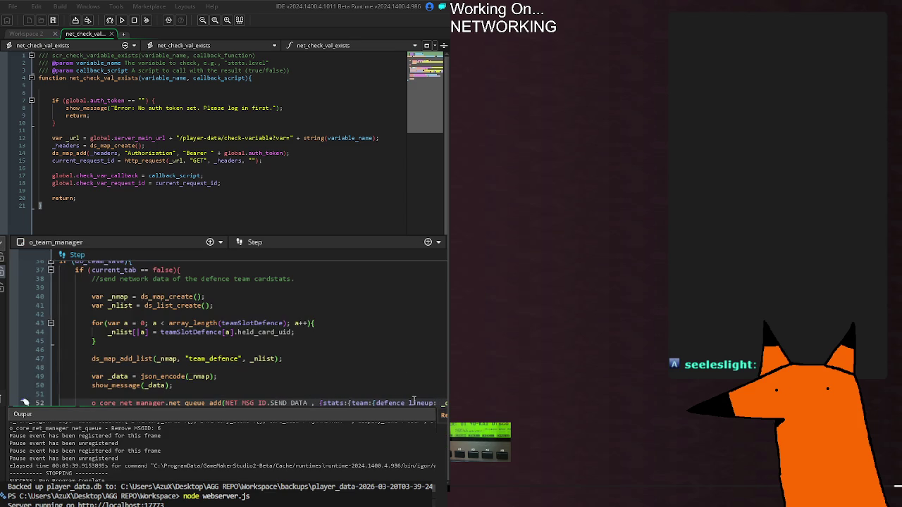
pyautogui.press('BackSpace')
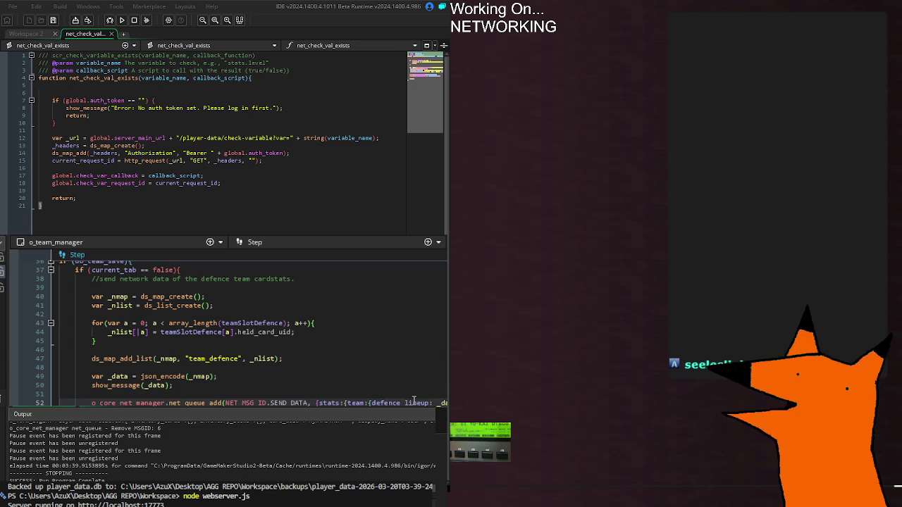
pyautogui.write('NET_D')
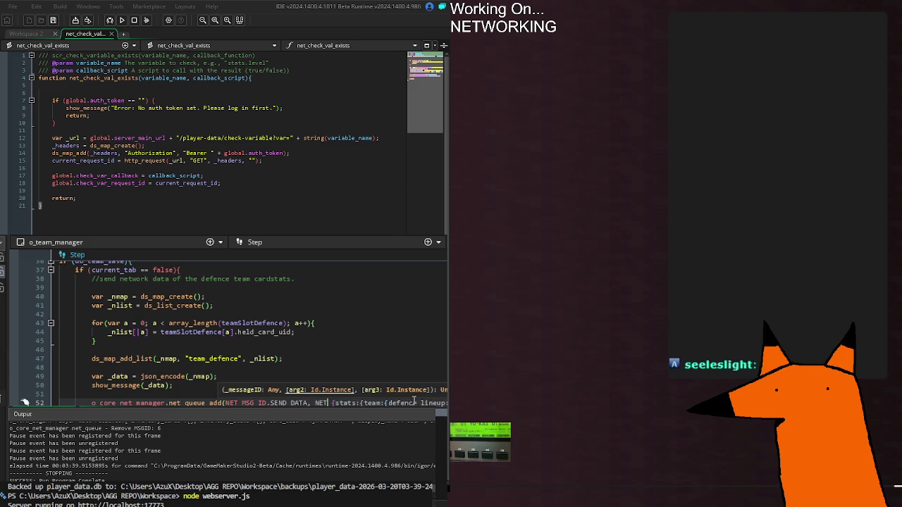
pyautogui.press('BackSpace')
pyautogui.write('UPD_ID,')
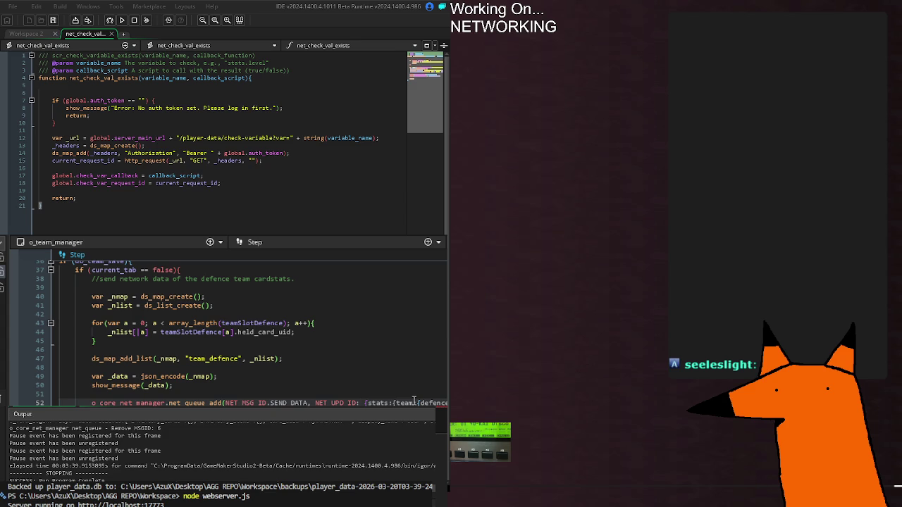
pyautogui.write('update_team_defence,')
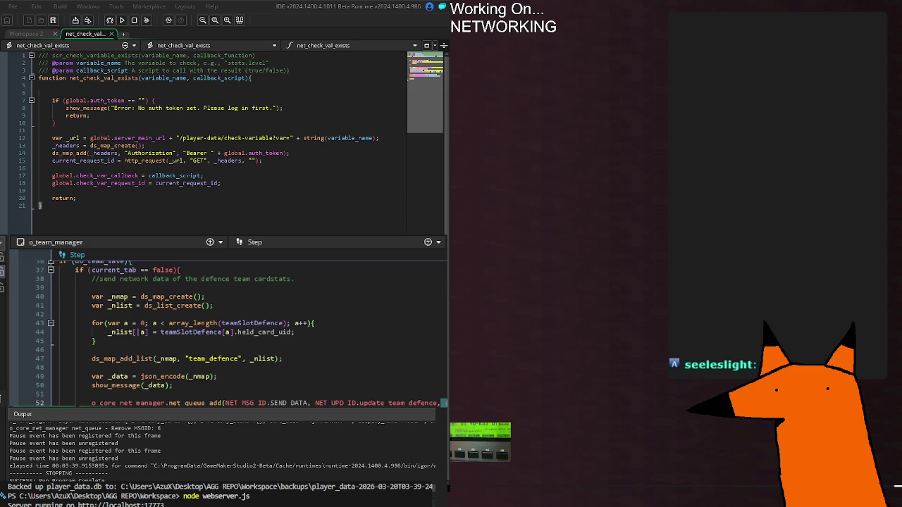
pyautogui.write('c')
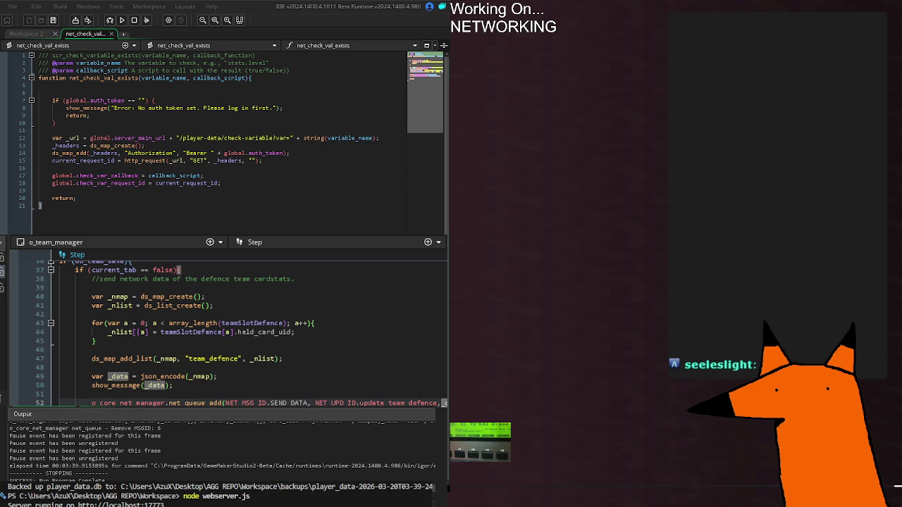
pyautogui.click(224, 403)
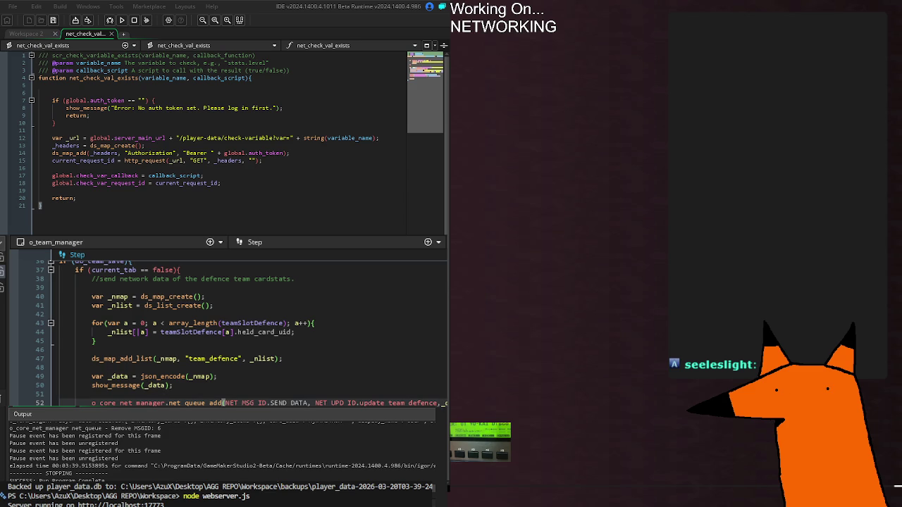
pyautogui.press('Up')
pyautogui.press('Up')
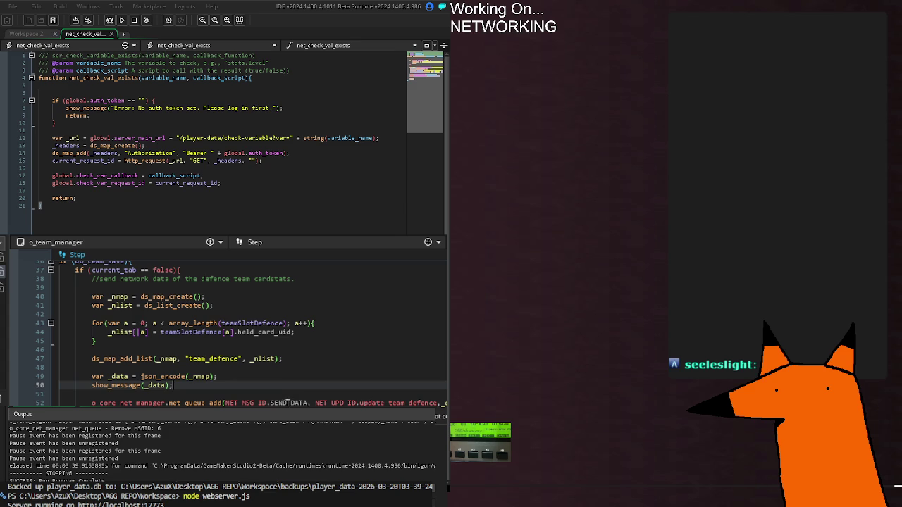
# Jump to the NET_MSG_ID enum and add a SEND_DATA entry after CHECK_NET_STATUS
pyautogui.middleClick(287, 403)
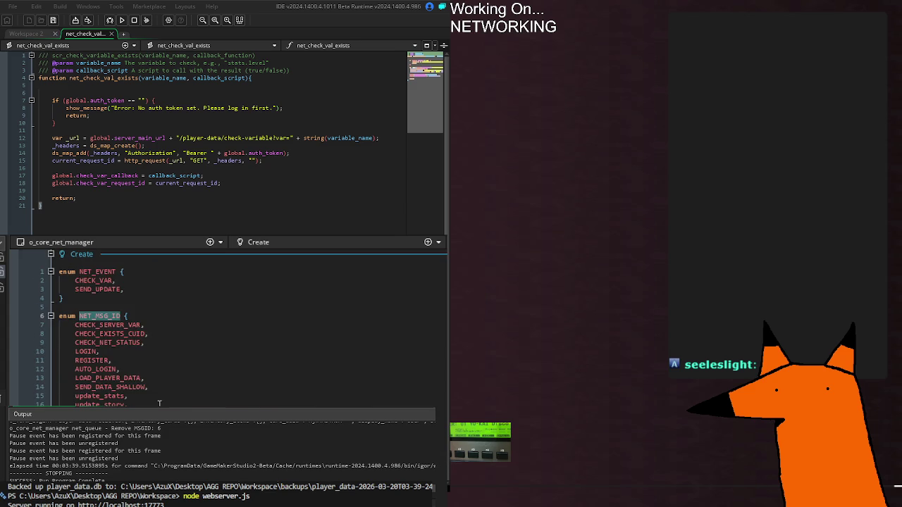
pyautogui.click(148, 316)
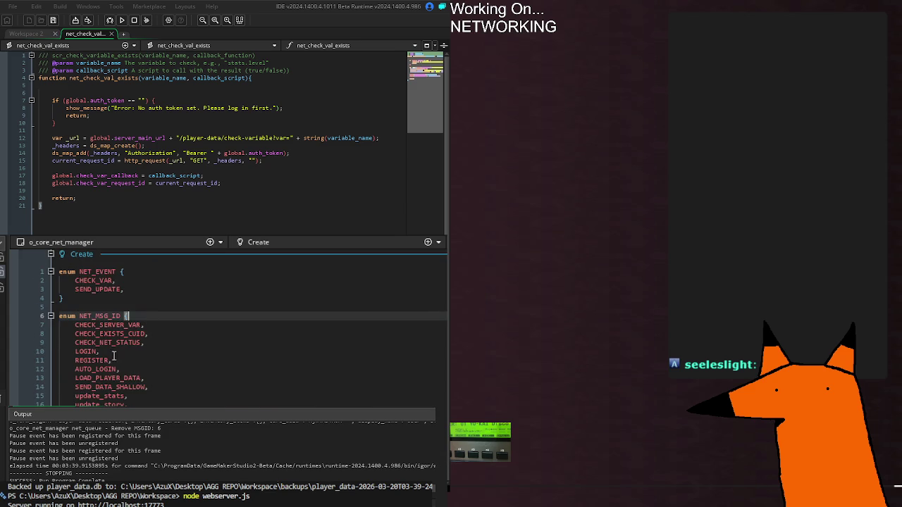
pyautogui.click(151, 343)
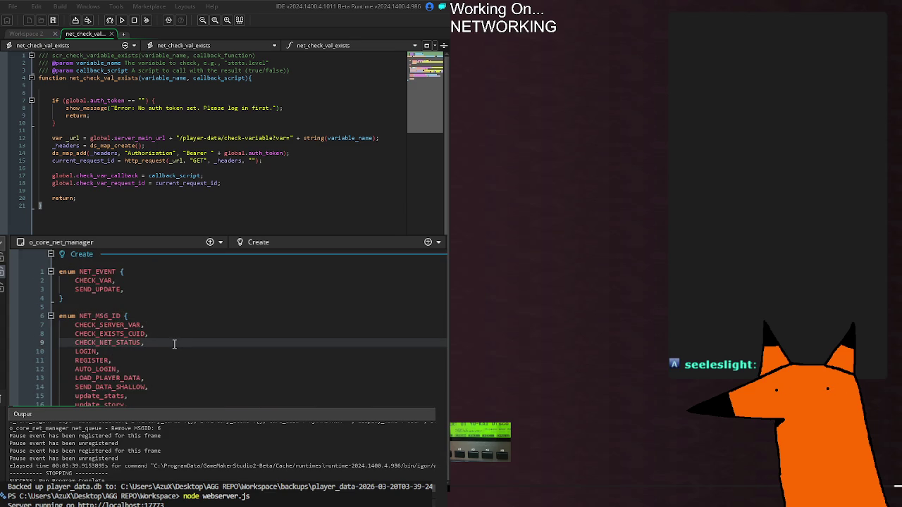
pyautogui.press('Return')
pyautogui.write('SEND_DATA,')
# Comment the SEND_DATA entry with '//sends data with update id'
pyautogui.click(176, 343)
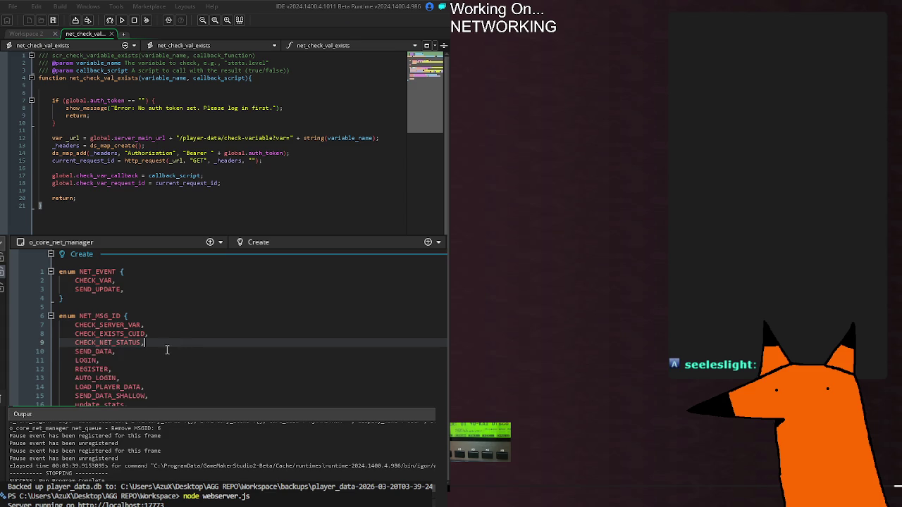
pyautogui.press('Down')
pyautogui.press('Tab')
pyautogui.write('//sends data with update ')
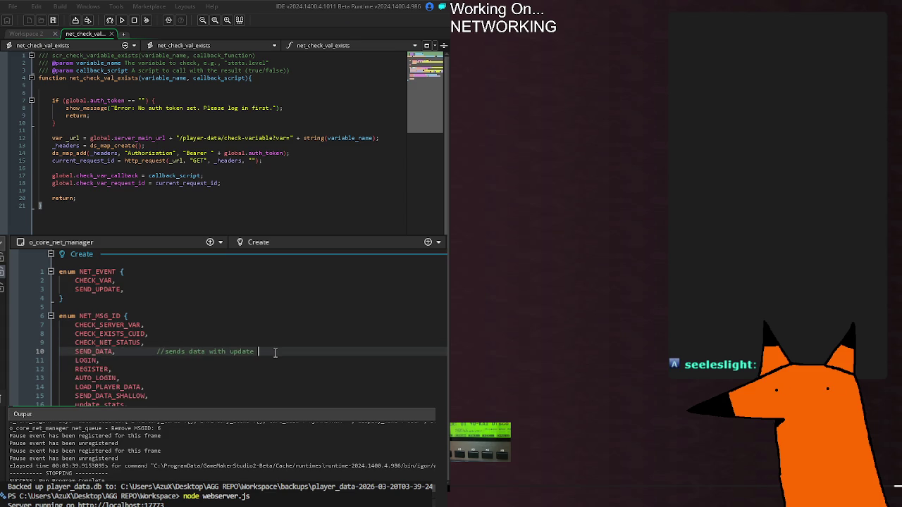
pyautogui.write('id')
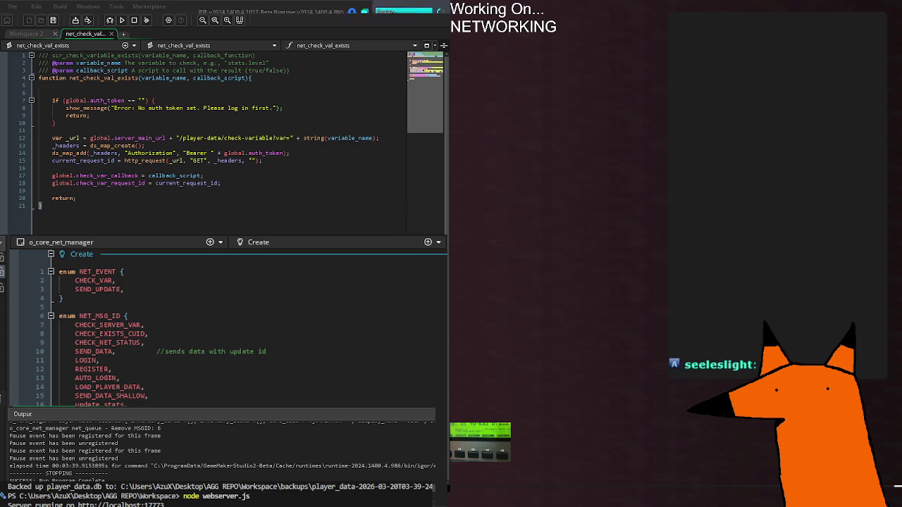
pyautogui.scroll(-10, 232, 331)
pyautogui.scroll(-10, 233, 331)
pyautogui.scroll(9, 233, 331)
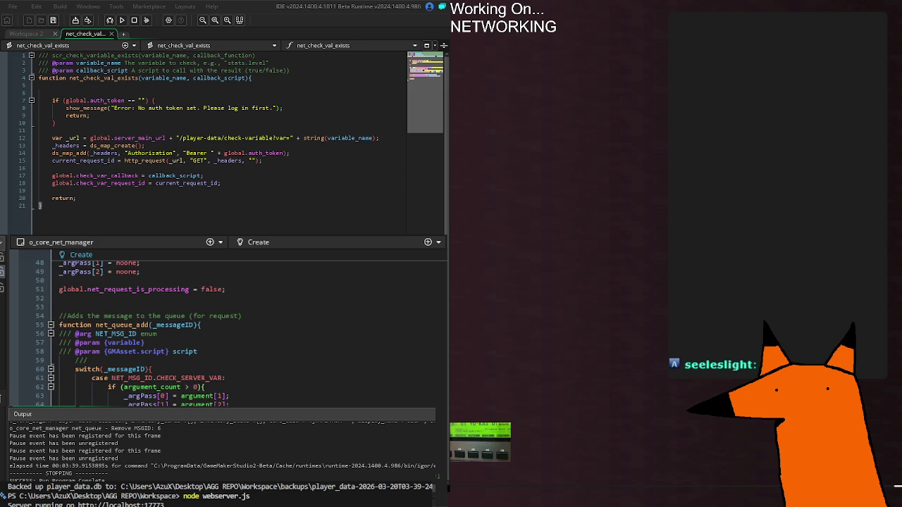
pyautogui.scroll(-4, 232, 328)
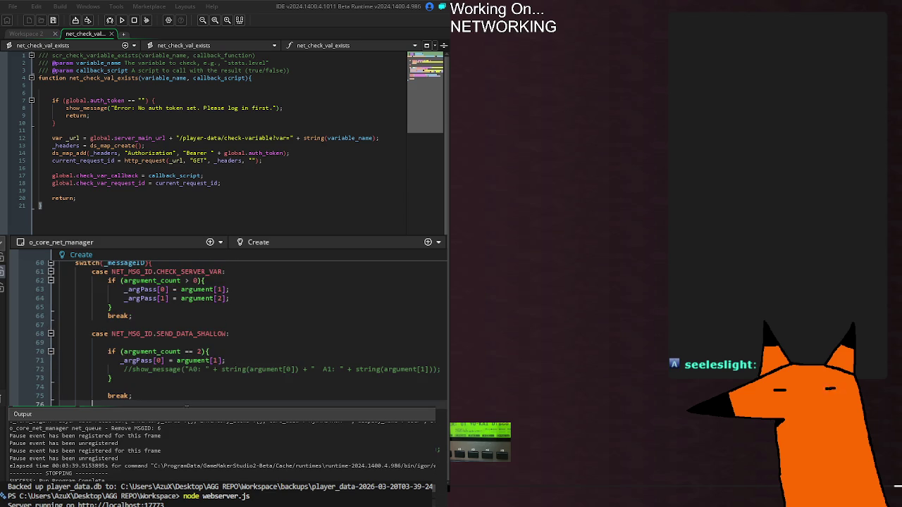
pyautogui.doubleClick(191, 334)
pyautogui.click(191, 334)
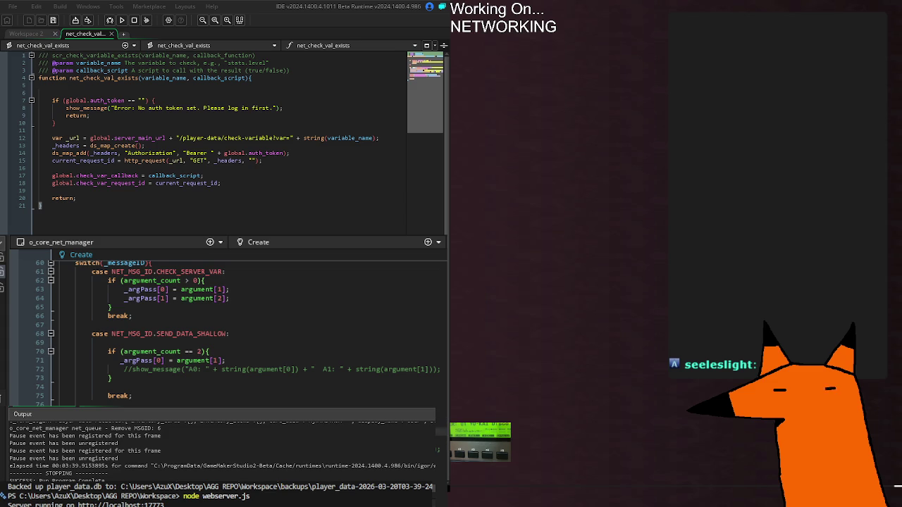
pyautogui.click(288, 369)
pyautogui.press('Escape')
pyautogui.press('Down')
pyautogui.press('Down')
pyautogui.press('Down')
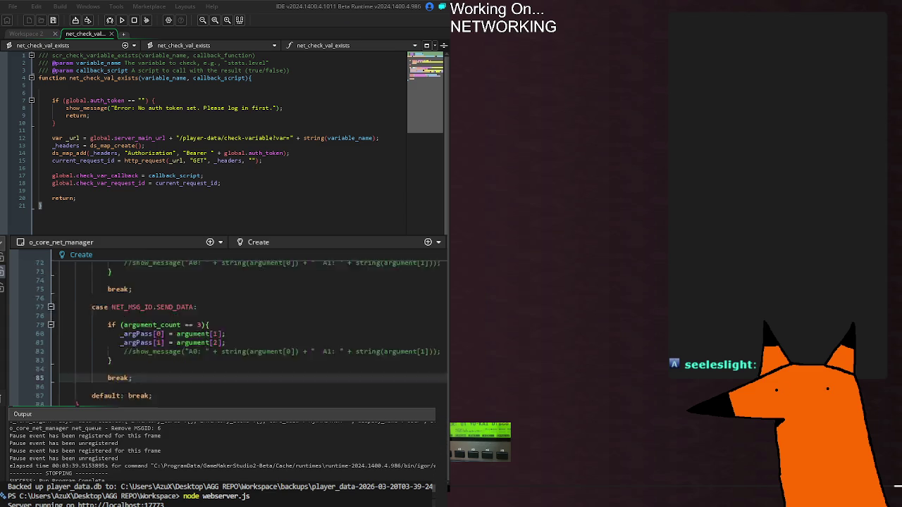
pyautogui.hotkey('alt', 'Tab')
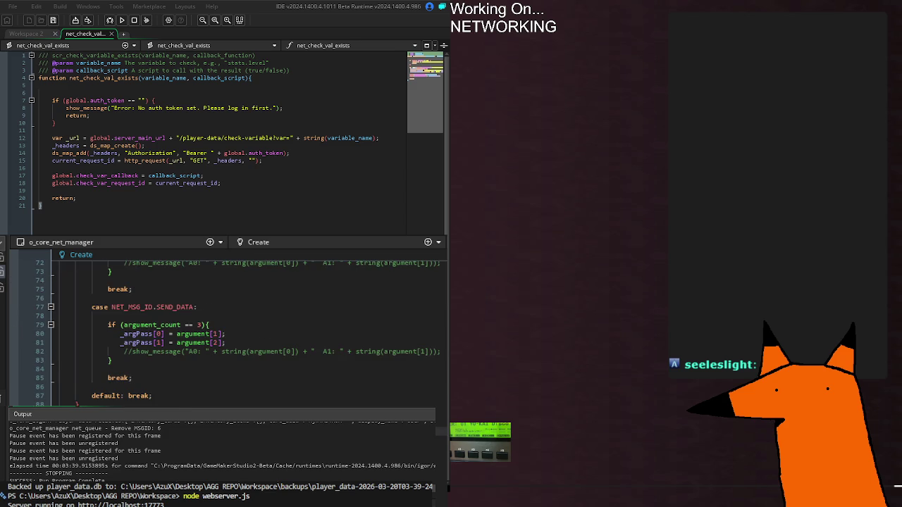
pyautogui.scroll(-16, 225, 331)
# Insert 'case NET_MSG_ID.SEND_DATA:' on empty line 267, above the SEND_DATA_SHALLOW case
pyautogui.scroll(-16, 225, 331)
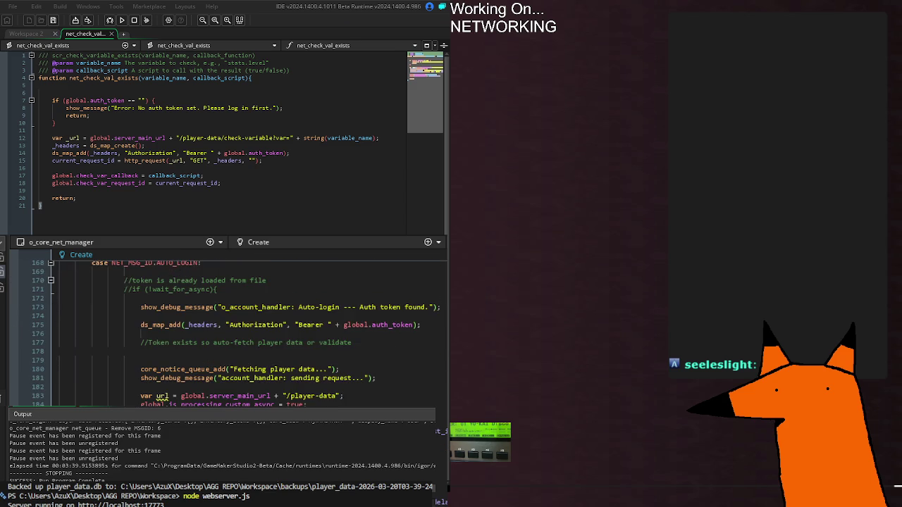
pyautogui.scroll(18, 225, 331)
pyautogui.scroll(-20, 225, 331)
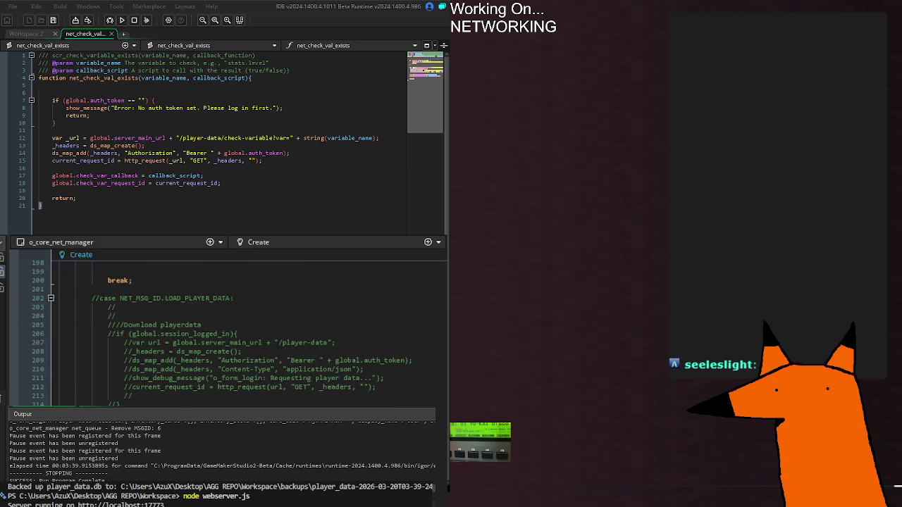
pyautogui.scroll(-10, 225, 332)
pyautogui.scroll(-8, 226, 331)
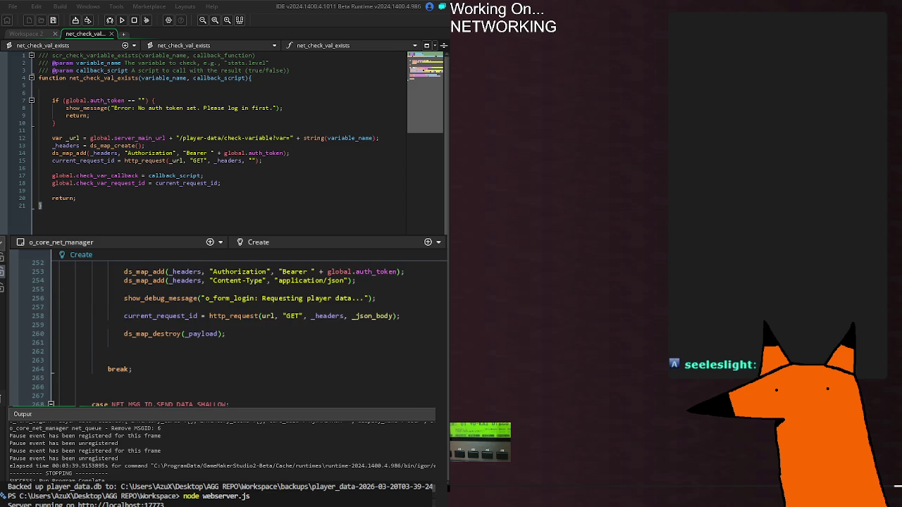
pyautogui.click(166, 395)
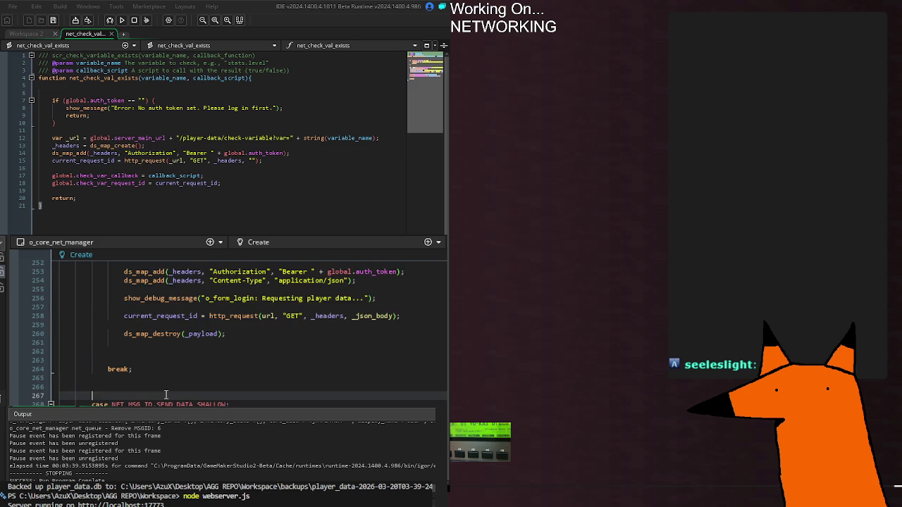
pyautogui.write('case NET_')
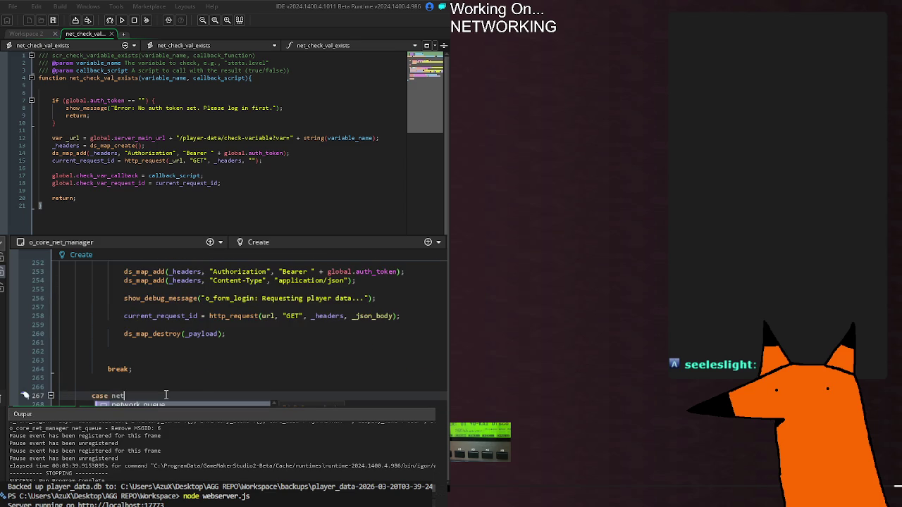
pyautogui.write('MSG_ID.SEND_DATA')
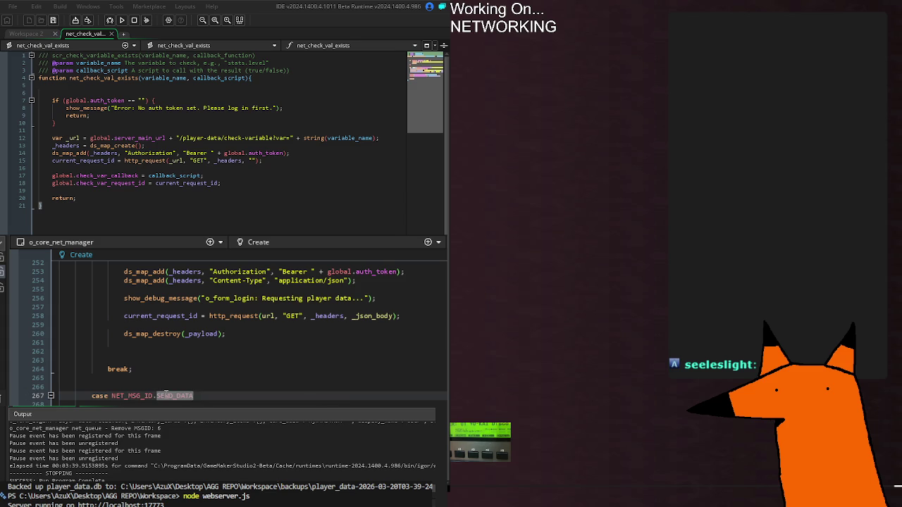
pyautogui.press('Return')
pyautogui.write(':')
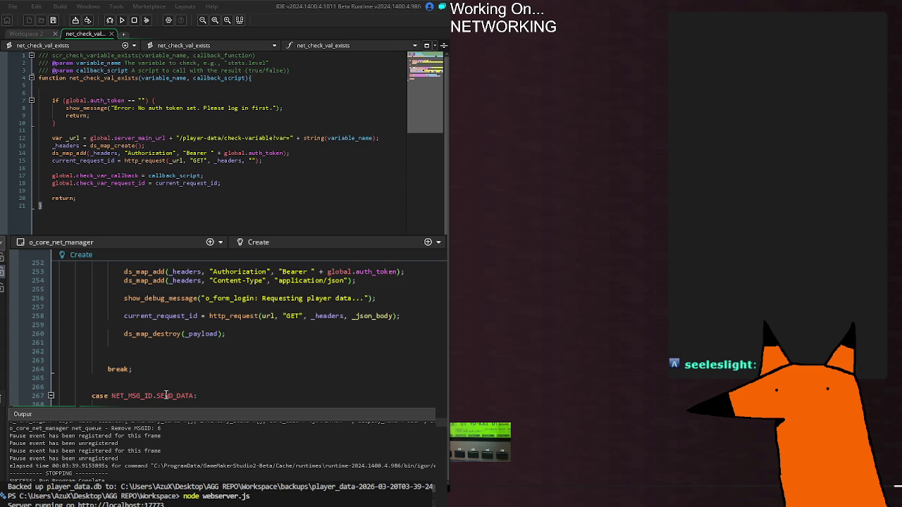
pyautogui.press('Return')
# Build a payload map with message_id from argument[1] and data from argument[2], then json_encode it
pyautogui.moveTo(166, 396)
pyautogui.scroll(-2, 226, 331)
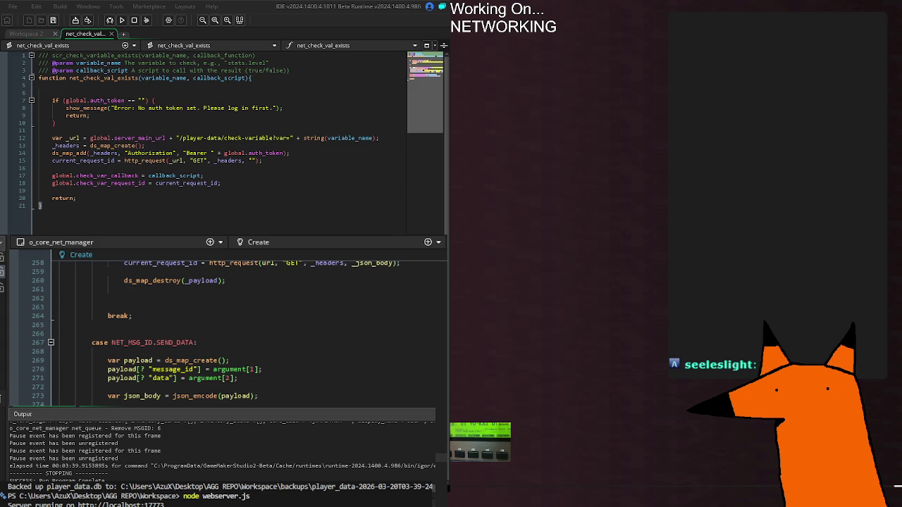
# Add current_request_id = http_request(url, "POST", headers, json_body) before the SEND_DATA case's break
pyautogui.scroll(-4, 313, 401)
pyautogui.press('Return')
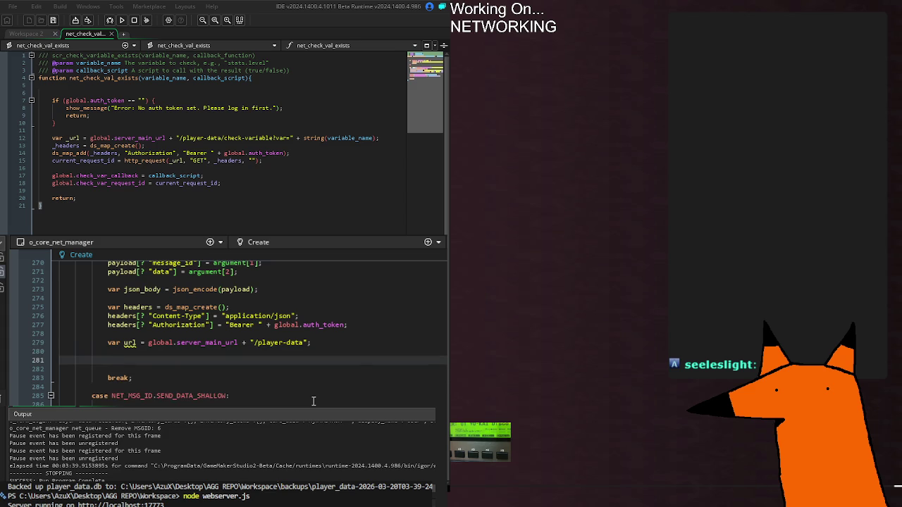
pyautogui.write('current_')
pyautogui.press('Return')
pyautogui.write('= http_re')
pyautogui.press('Return')
pyautogui.write('url, "POST"')
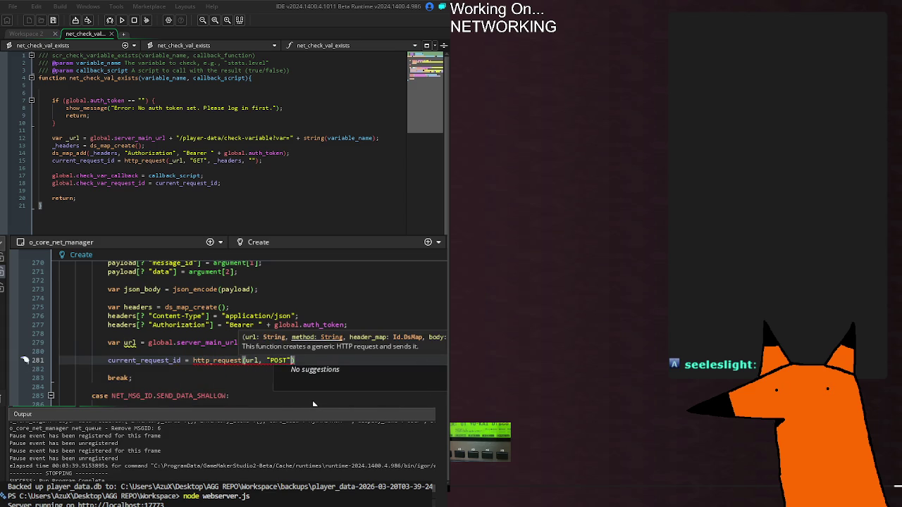
pyautogui.write(', headers')
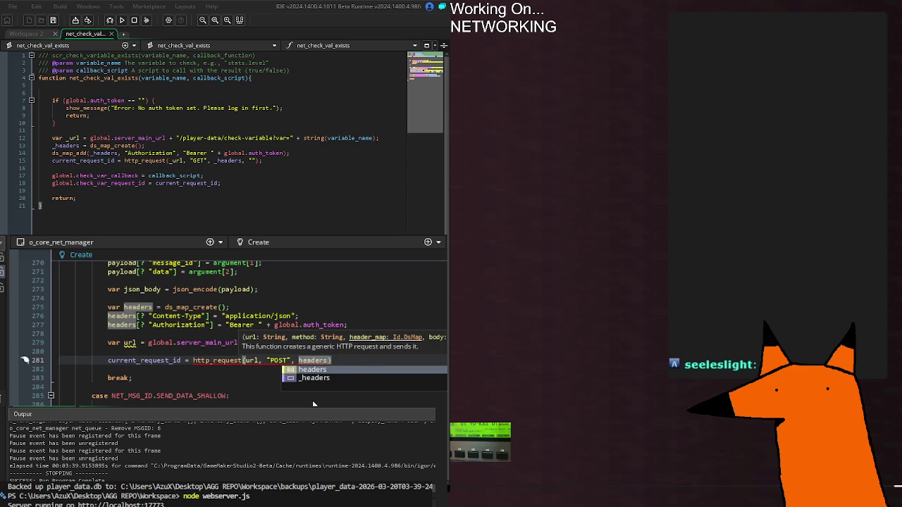
pyautogui.write(', json_body')
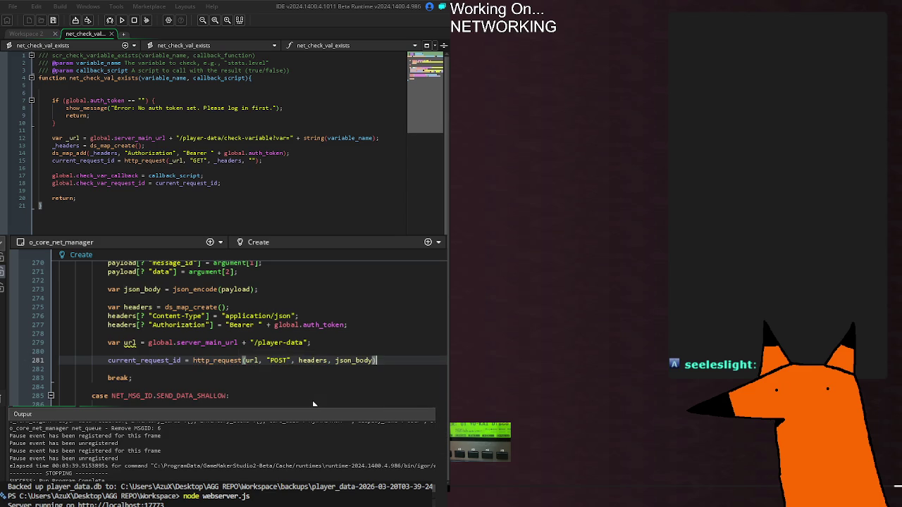
pyautogui.scroll(4, 314, 404)
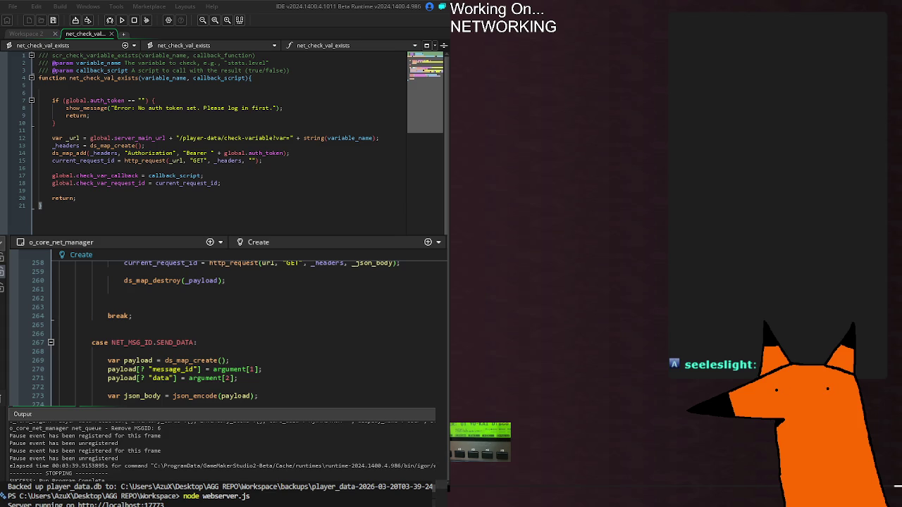
# Comment the SEND_DATA case label: '//sends data using the update id so the server doesn't get'
pyautogui.scroll(2, 233, 332)
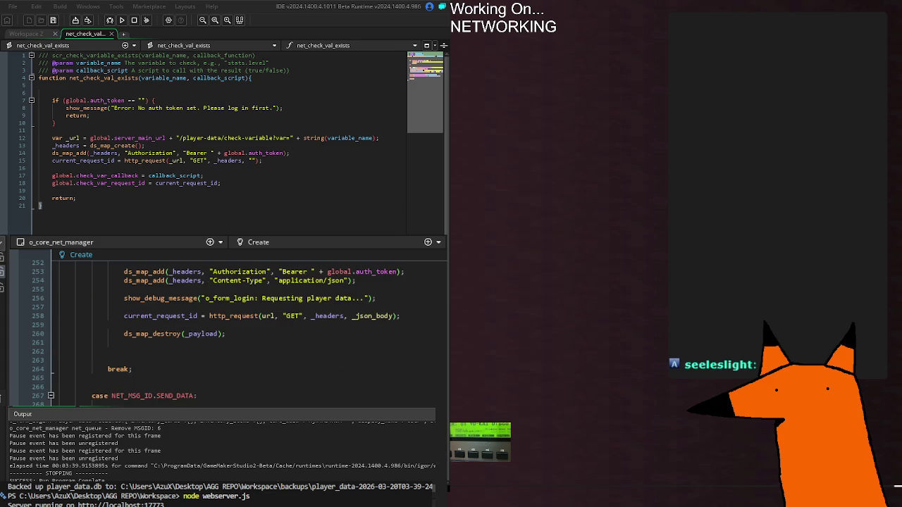
pyautogui.click(244, 398)
pyautogui.write('//sends data using the ')
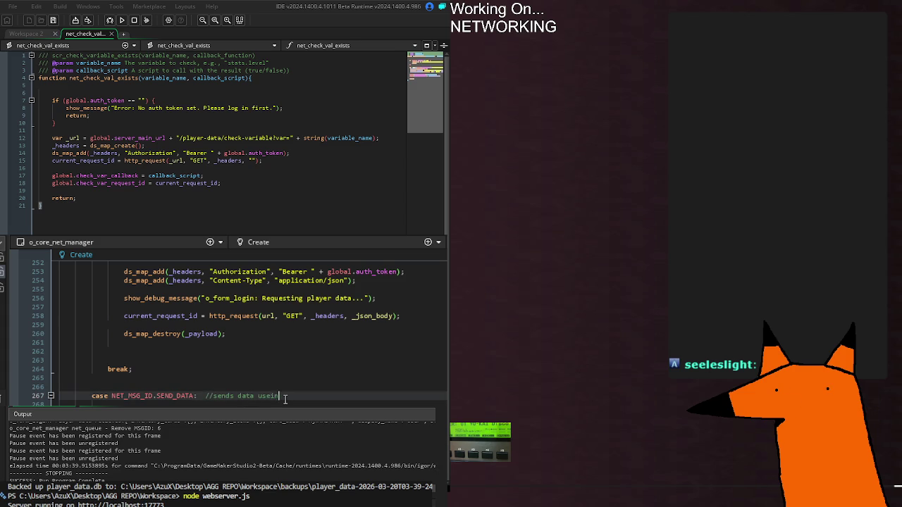
pyautogui.write('update id so the serv')
pyautogui.write("er doesn't get c")
# Comment the SEND_DATA_SHALLOW case label: '//This will overwrite data when targeting a spesific'
pyautogui.scroll(-6, 286, 400)
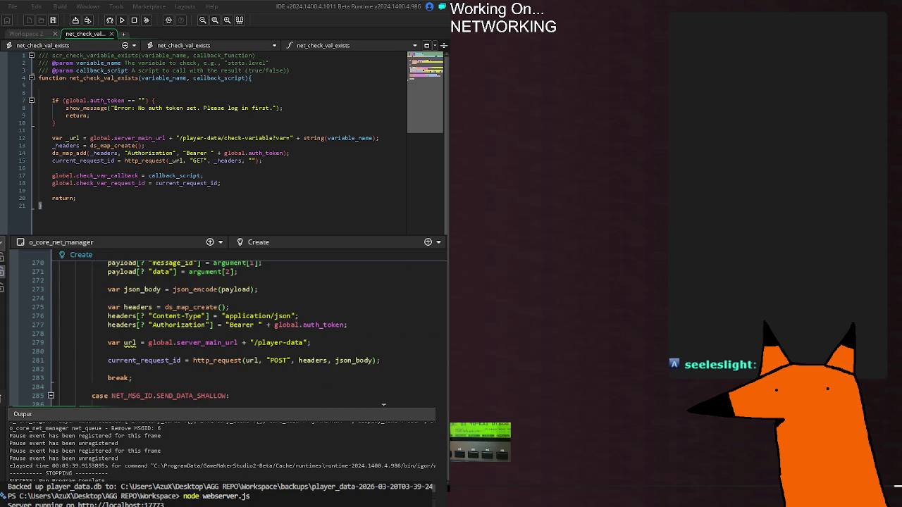
pyautogui.click(378, 397)
pyautogui.write('//This will overwrite data ')
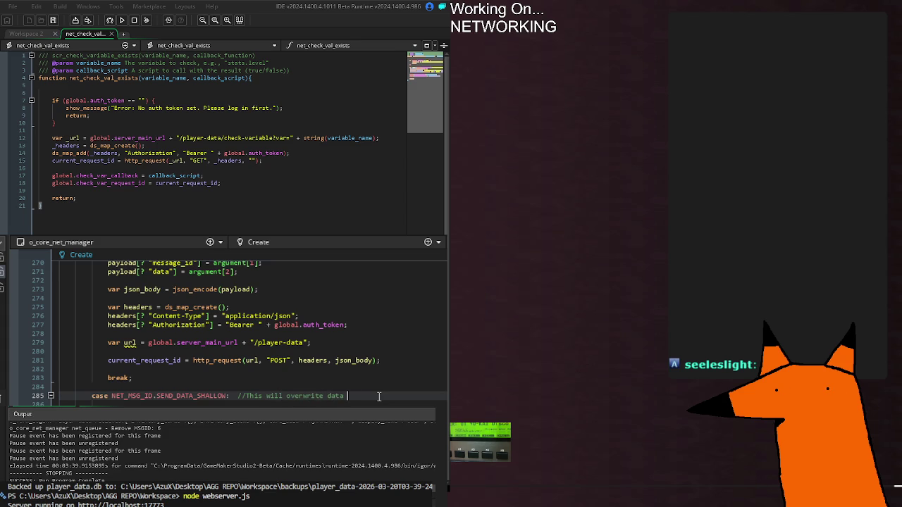
pyautogui.write('when targeting a spesific')
pyautogui.press('Return')
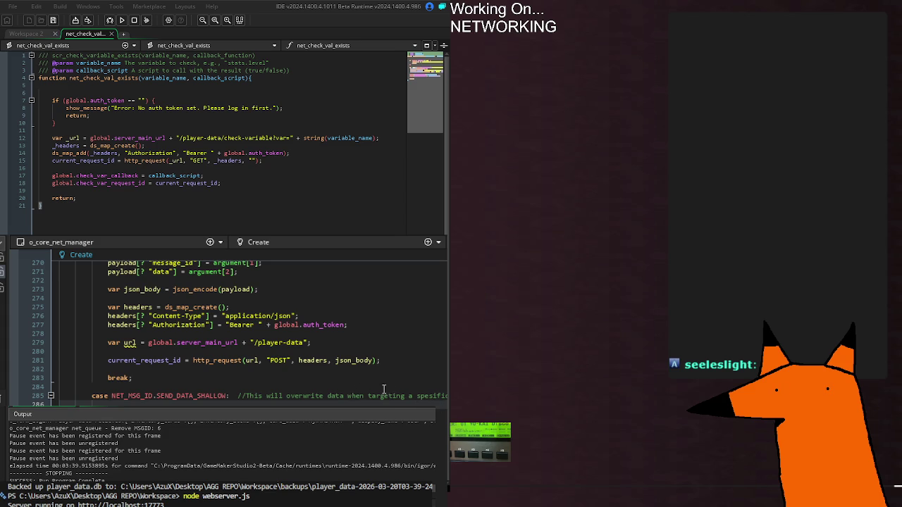
# Reword the line 285 shallow-case comment to 'do a baseline update, other it will'
pyautogui.click(286, 396)
pyautogui.write('do a ')
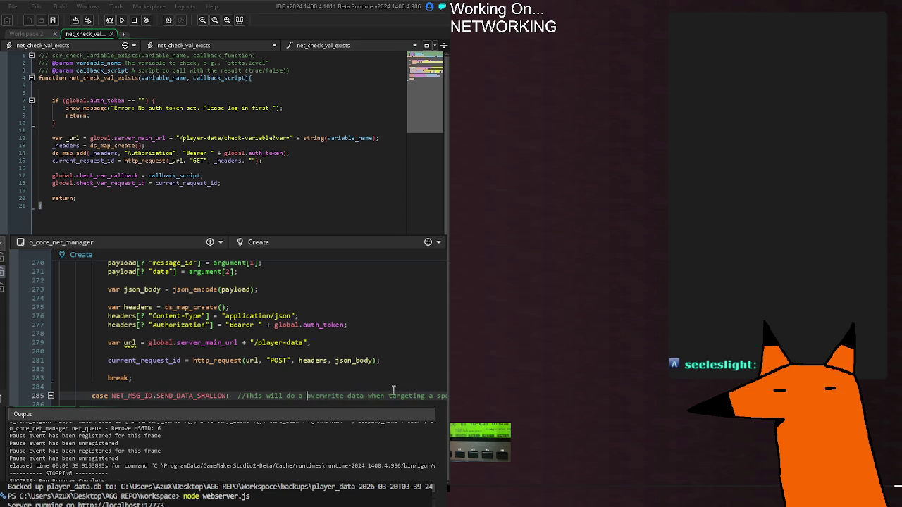
pyautogui.write('bv')
pyautogui.press('BackSpace')
pyautogui.write('aseline')
pyautogui.write(' update, ')
pyautogui.write('othe')
pyautogui.write('r it will')
pyautogui.click(289, 387)
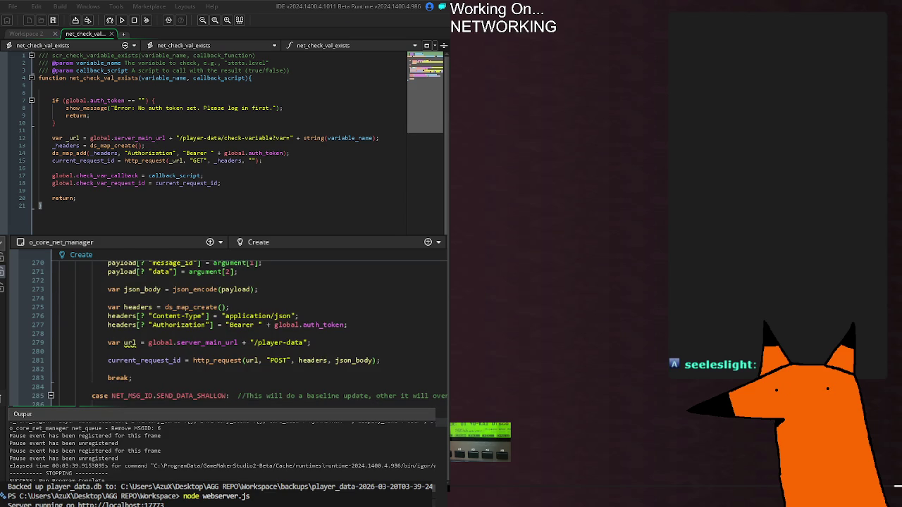
pyautogui.press('End')
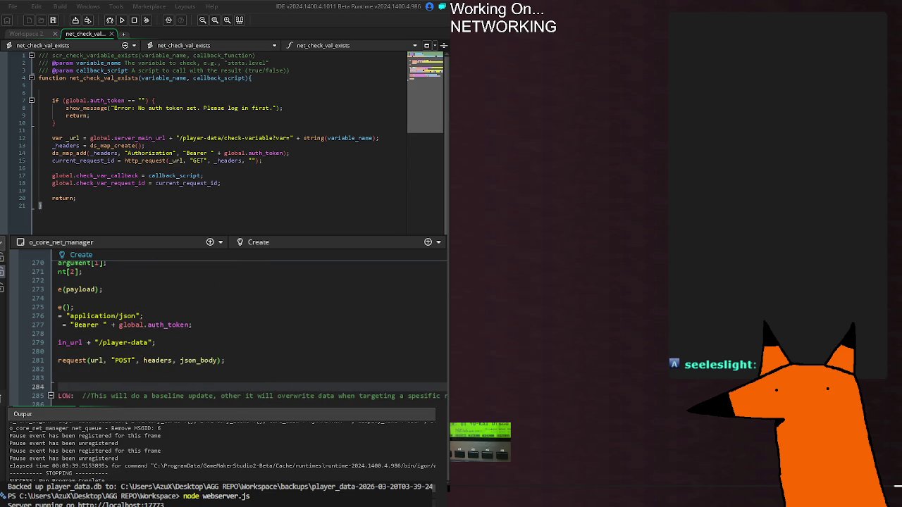
pyautogui.click(444, 396)
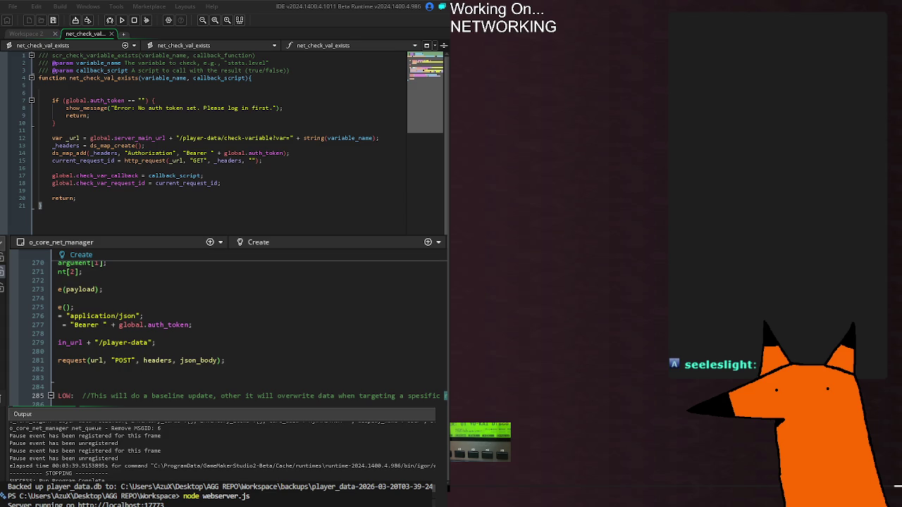
pyautogui.press('Home')
pyautogui.scroll(-8, 232, 331)
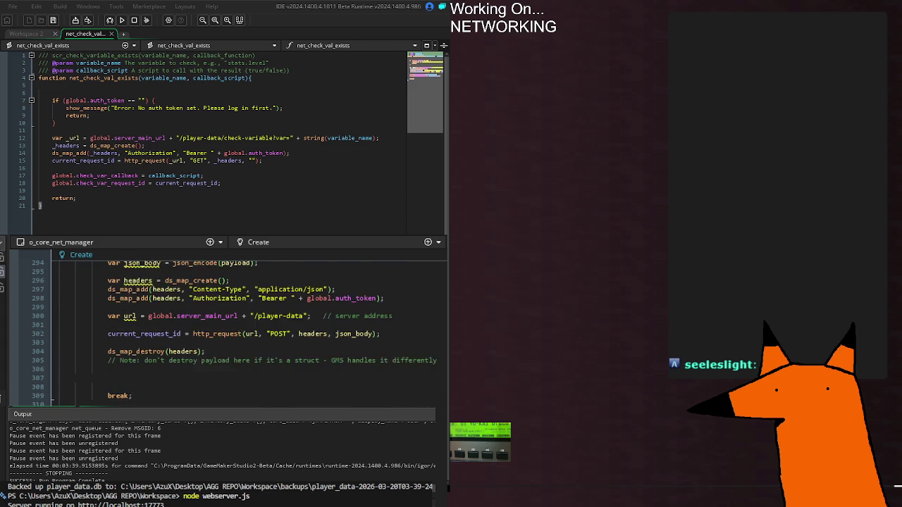
pyautogui.scroll(14, 233, 331)
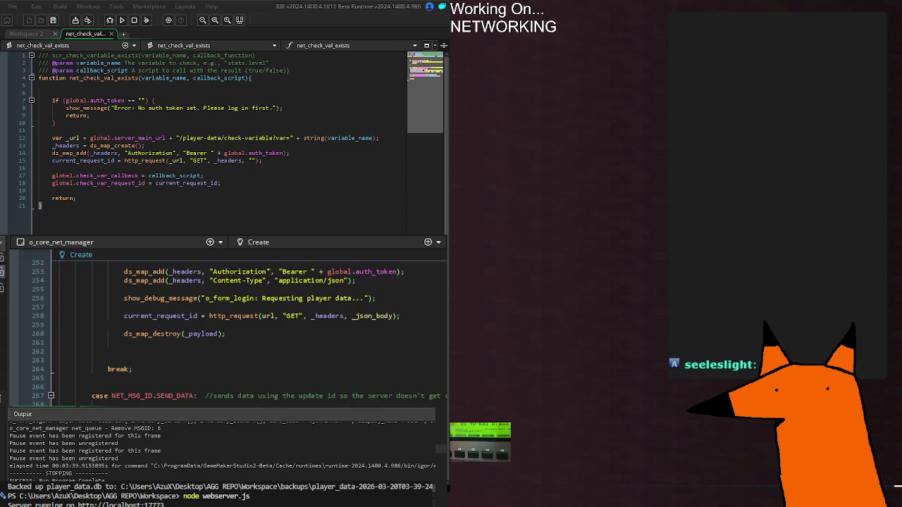
pyautogui.scroll(-15, 226, 331)
pyautogui.scroll(-15, 226, 331)
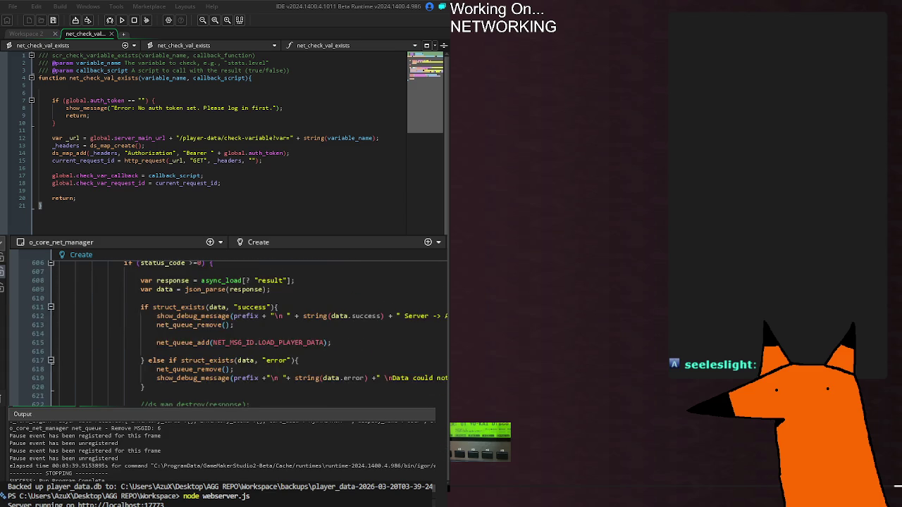
pyautogui.scroll(-4, 225, 331)
pyautogui.scroll(2, 225, 331)
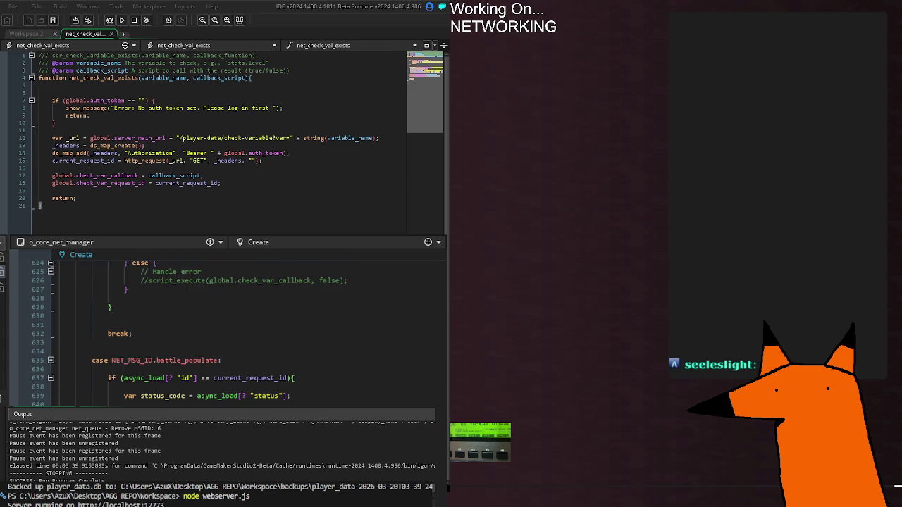
pyautogui.click(220, 360)
pyautogui.click(233, 396)
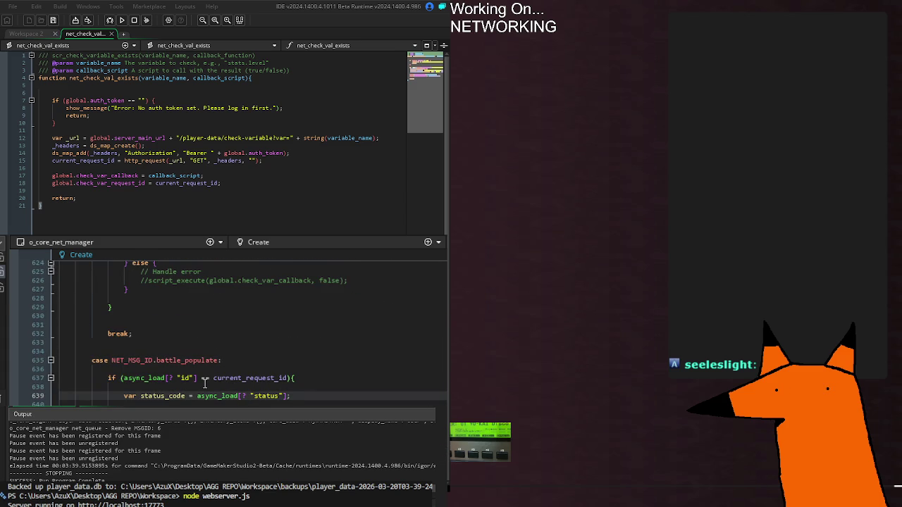
pyautogui.click(205, 385)
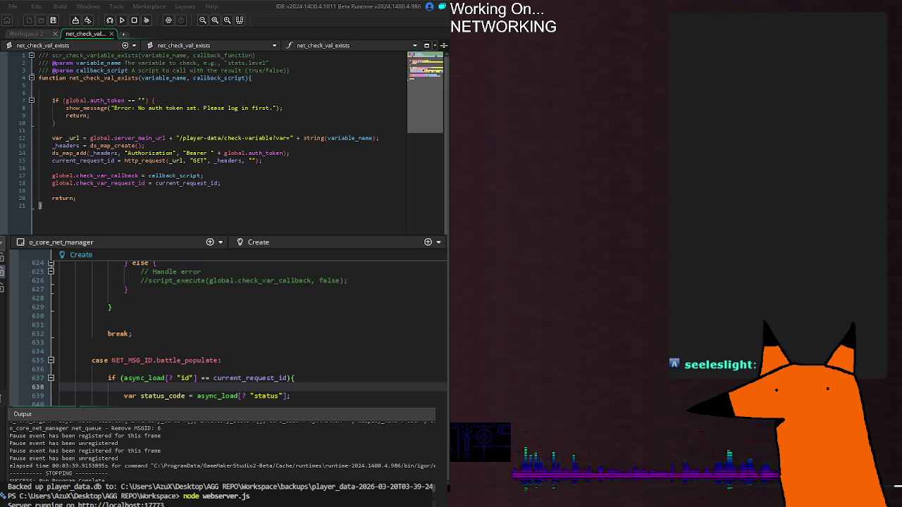
pyautogui.scroll(-2, 226, 331)
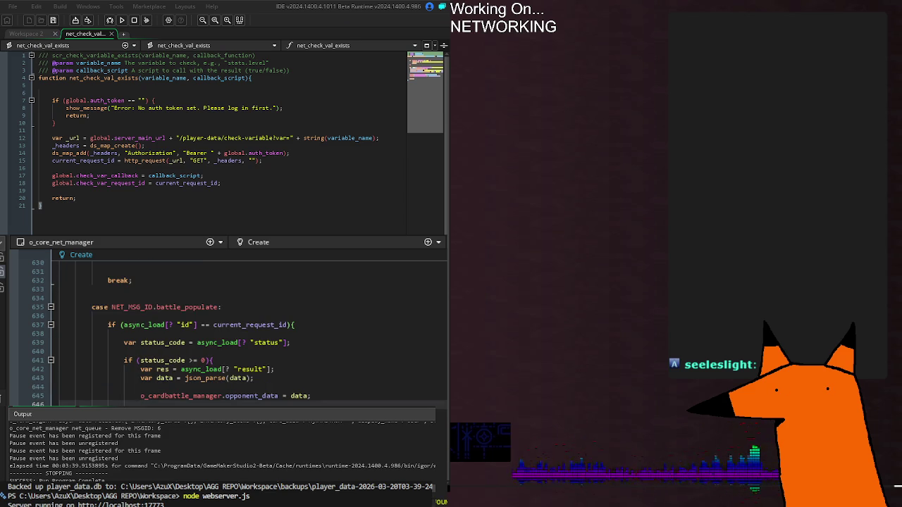
pyautogui.scroll(14, 225, 332)
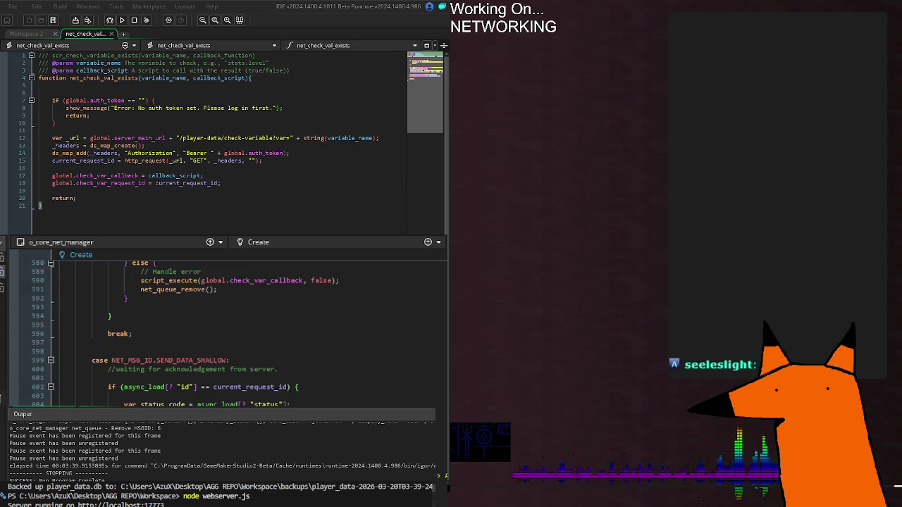
pyautogui.hotkey('alt', 'Left')
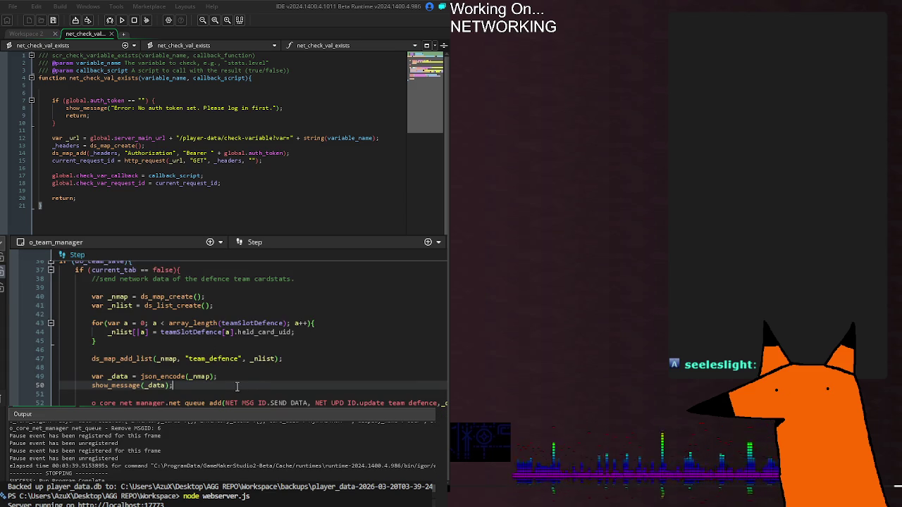
# Review line 52's net_queue_add SEND_DATA call and _nmap usage, then build and run the game
pyautogui.click(188, 377)
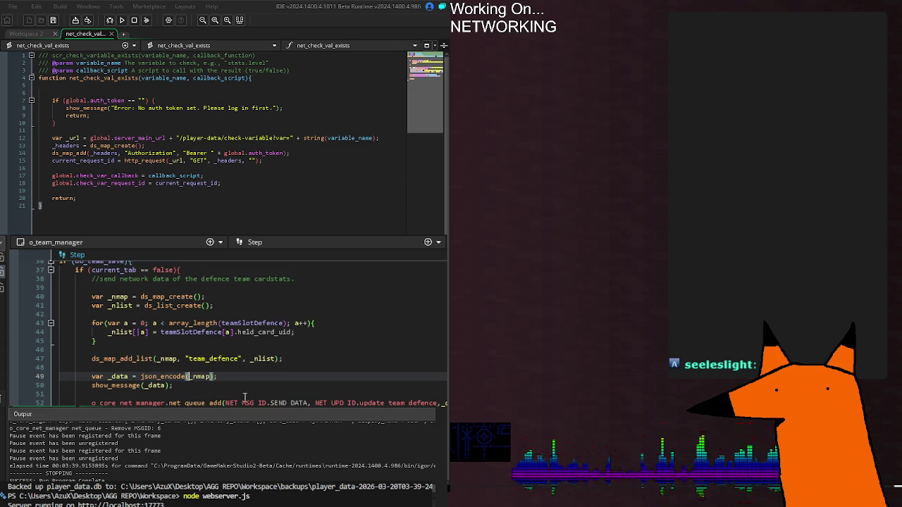
pyautogui.click(290, 403)
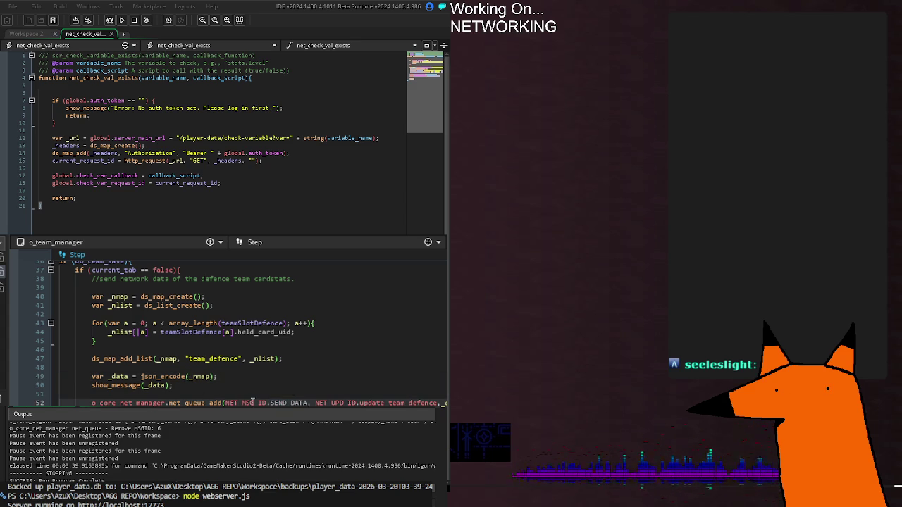
pyautogui.doubleClick(279, 404)
pyautogui.press('BackSpace')
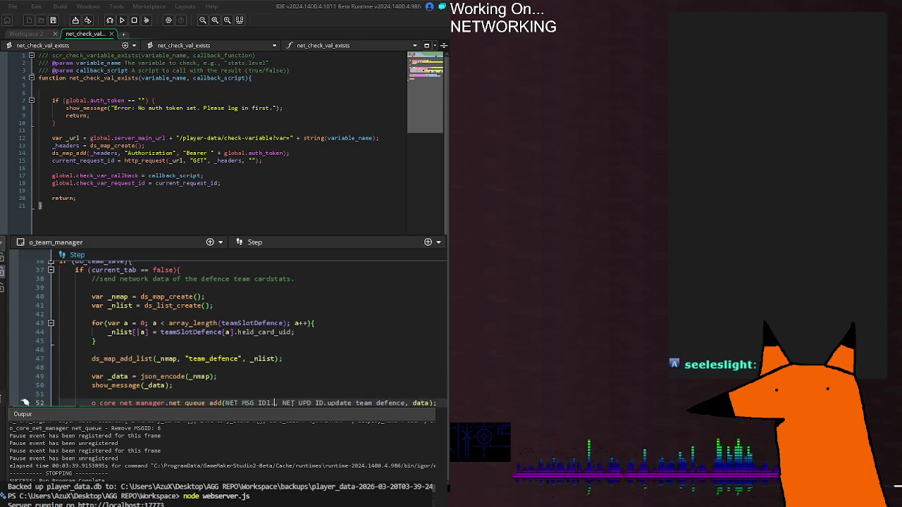
pyautogui.write('se')
pyautogui.hotkey('ctrl', 'z')
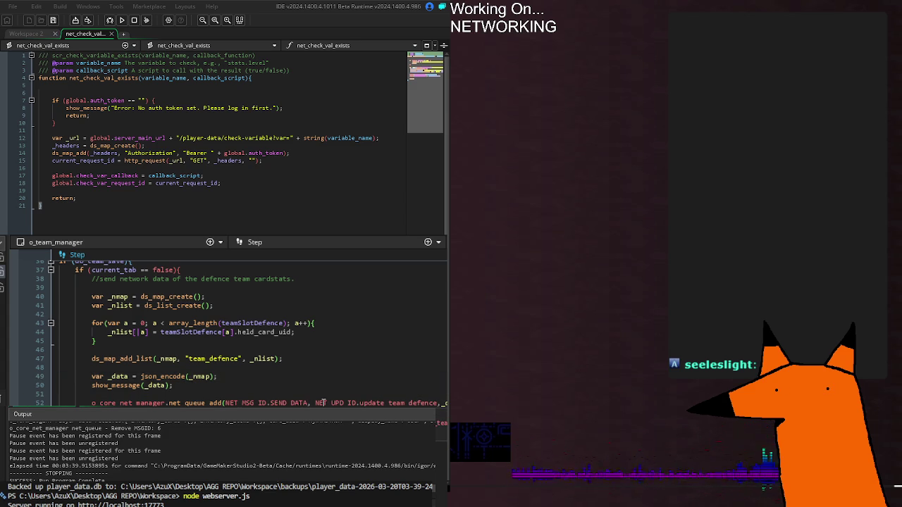
pyautogui.click(443, 403)
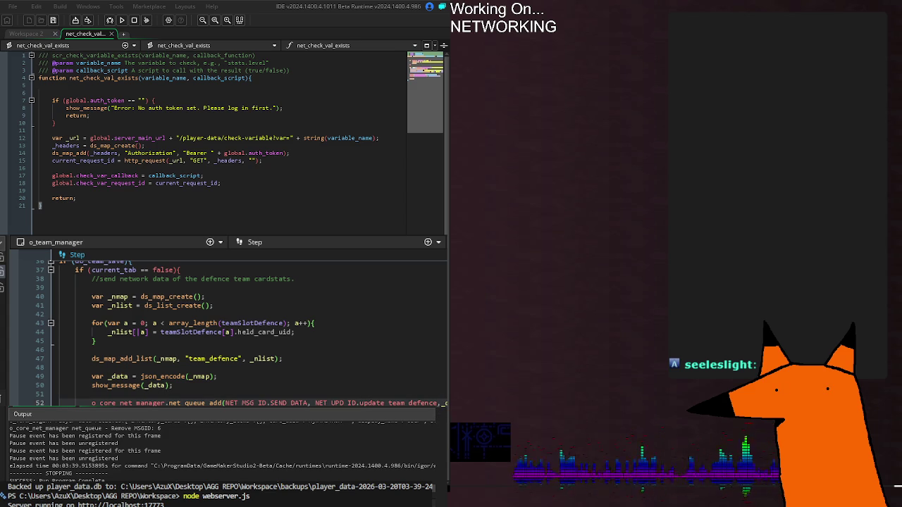
pyautogui.click(437, 438)
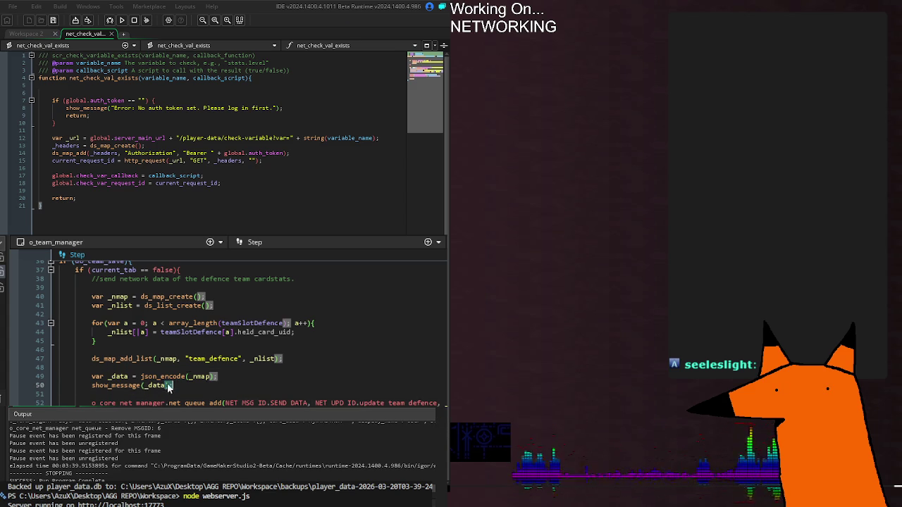
pyautogui.doubleClick(189, 376)
pyautogui.click(148, 386)
pyautogui.click(345, 402)
pyautogui.click(441, 412)
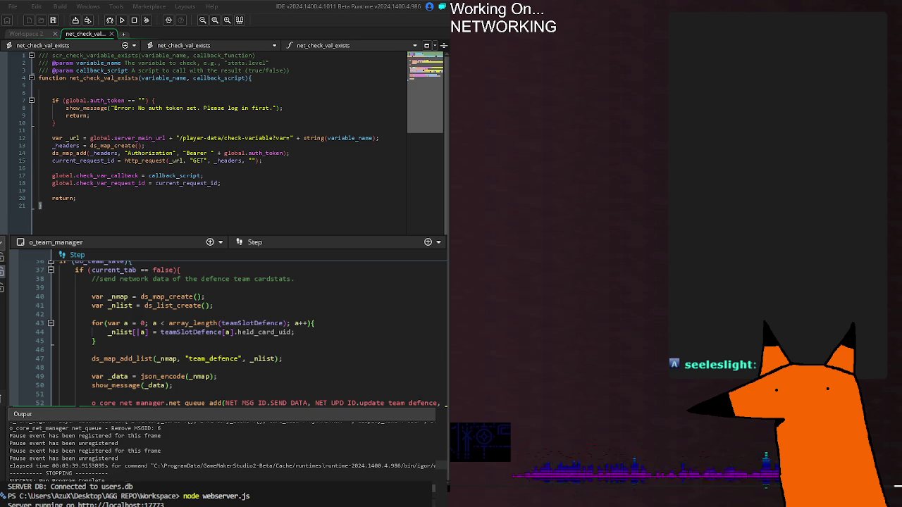
pyautogui.press('F5')
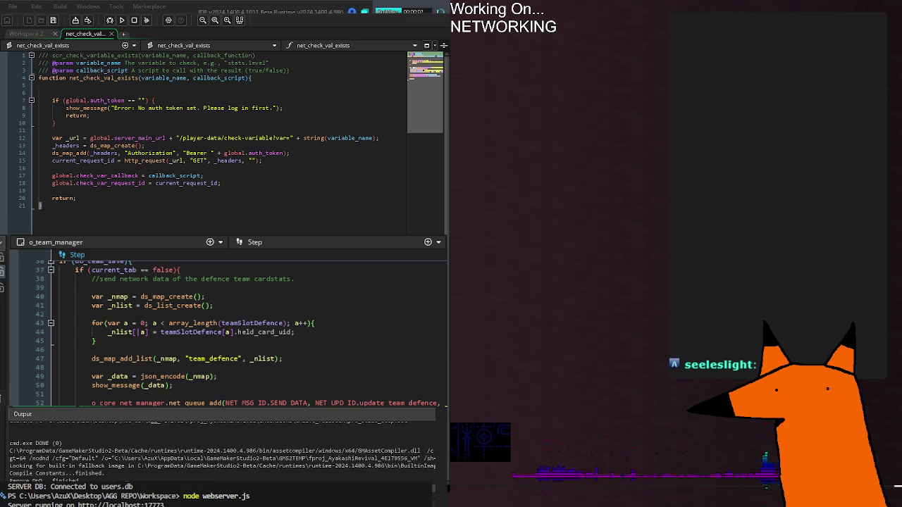
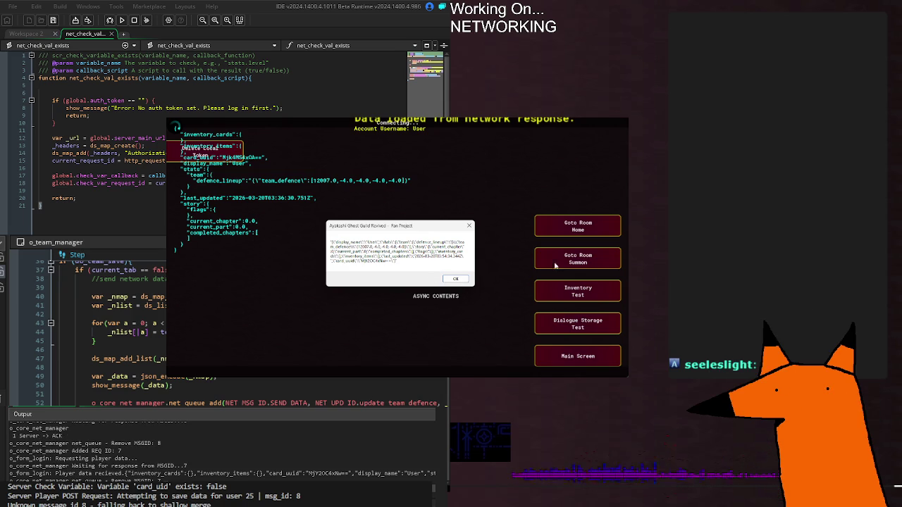
# Go to the Home room in the running game, bringing up the o_progress_bar Create event error
pyautogui.click(578, 229)
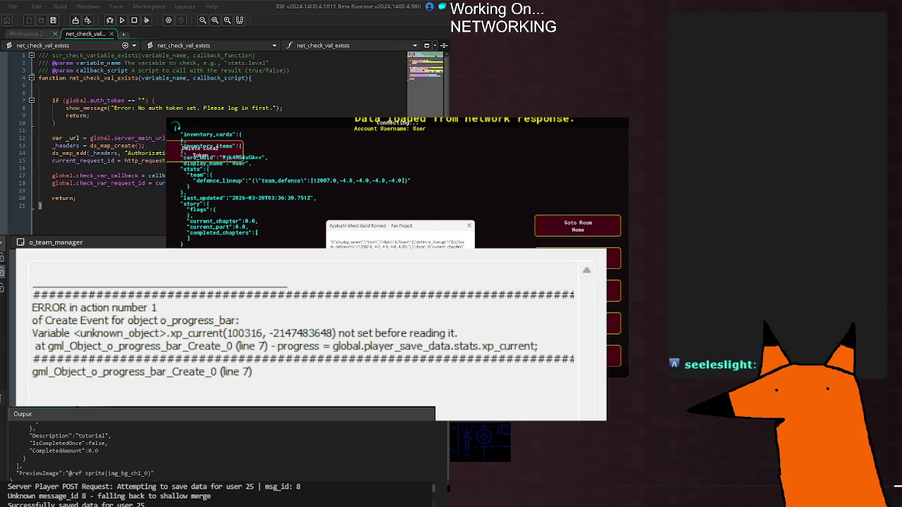
# Close the crashed game and return to line 52 of the o_team_manager Step event
pyautogui.press('Escape')
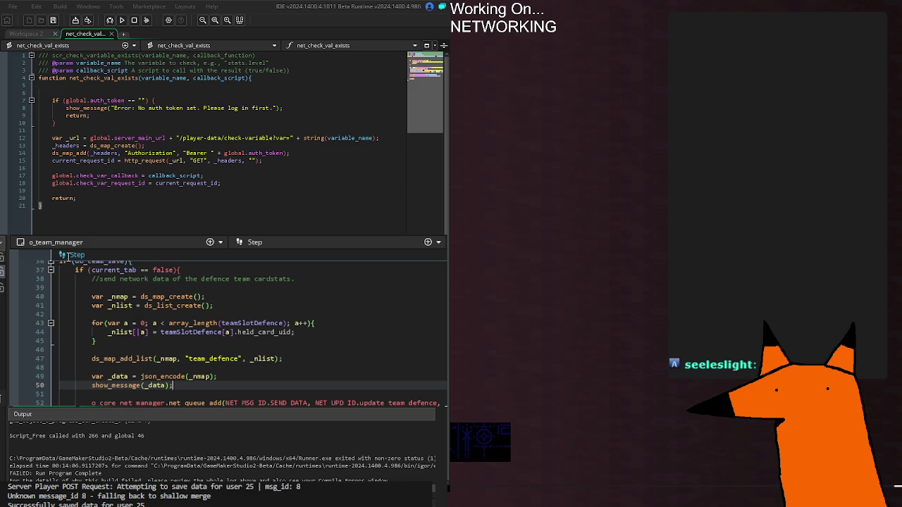
pyautogui.click(296, 402)
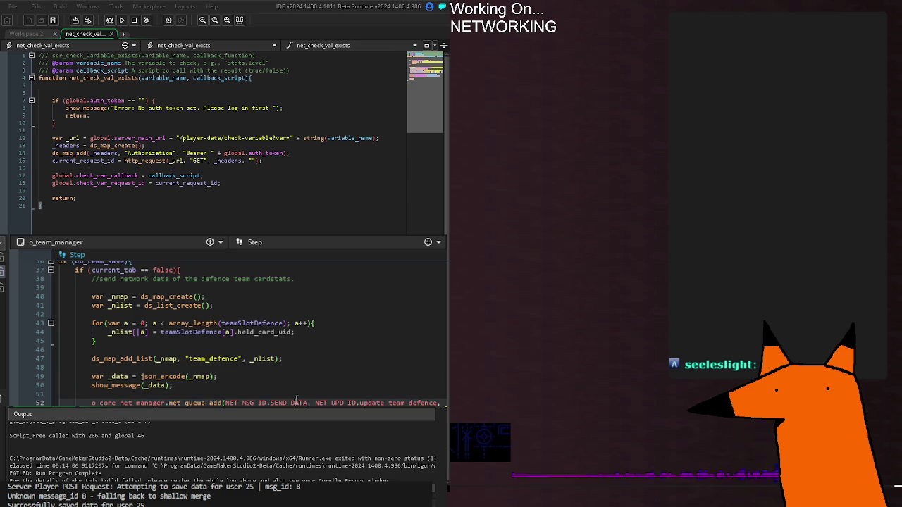